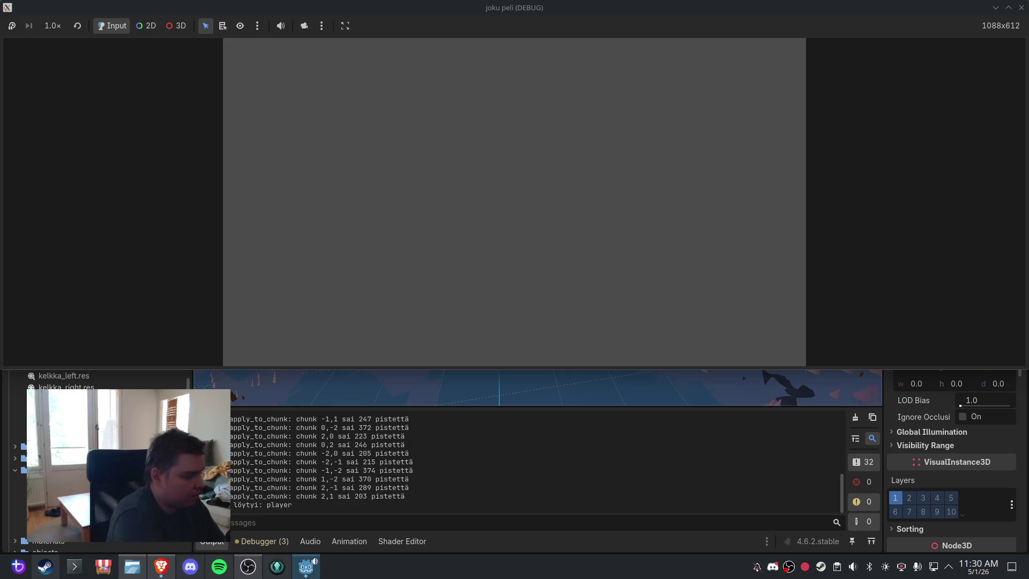
Stop the running game with F8 and relaunch the project to its Jokupeli title menu
key("F8")
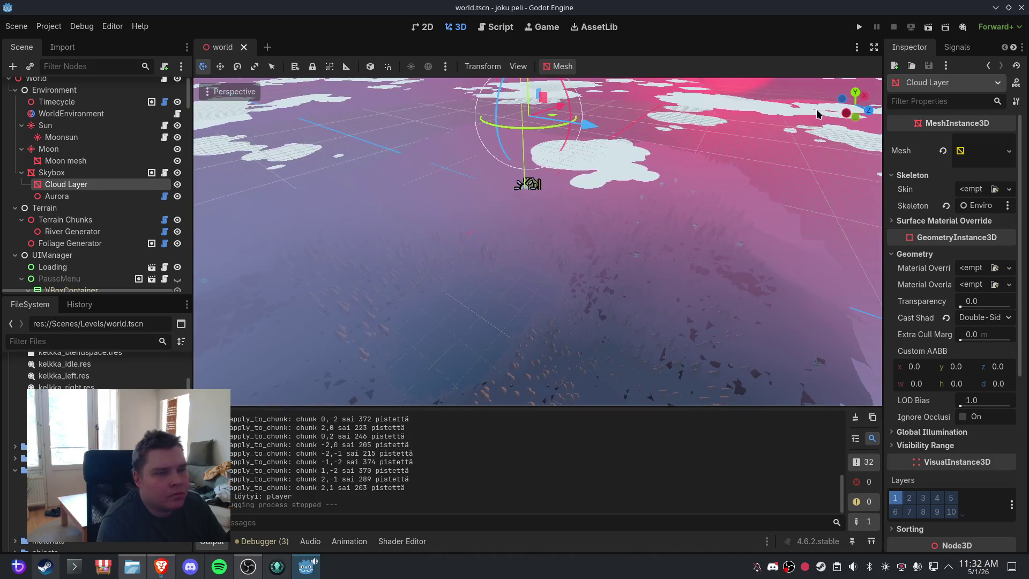
left_click(859, 27)
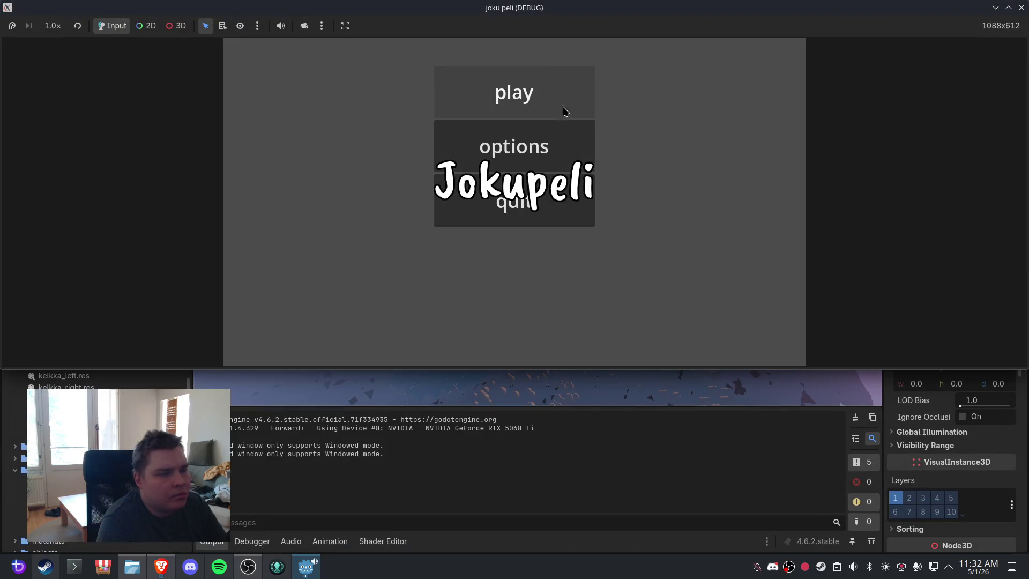
Play through the snowy forest, then pause and go back to the Jokupeli title menu
left_click(557, 87)
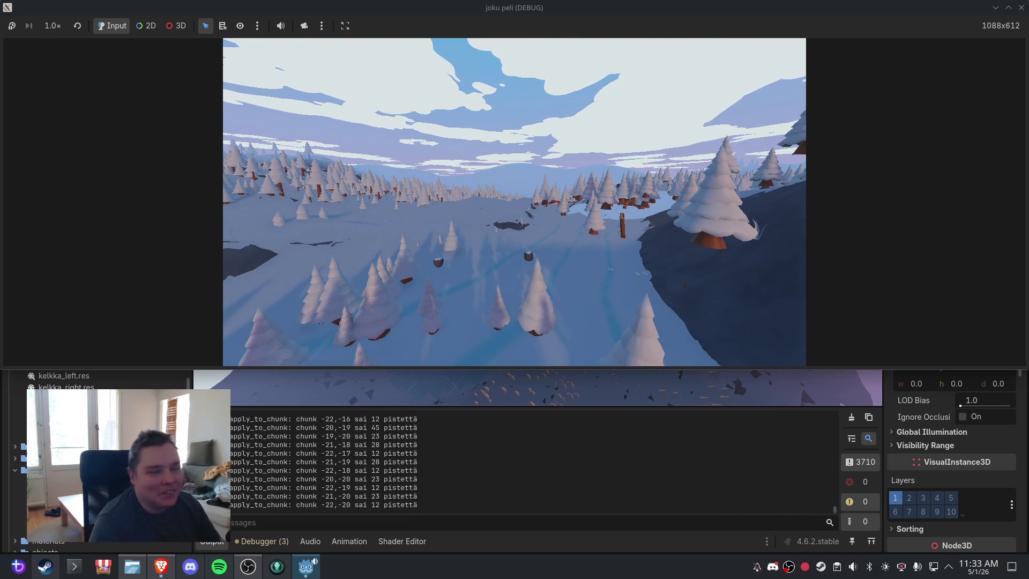
key("Escape")
left_click(533, 249)
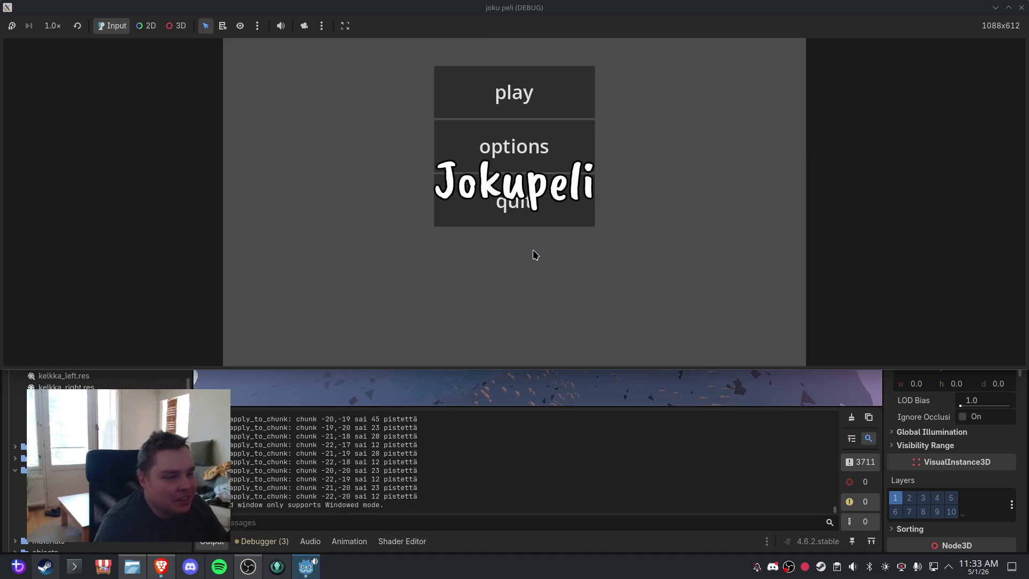
Quit the game and switch to the script editor showing Player.gd
left_click(532, 218)
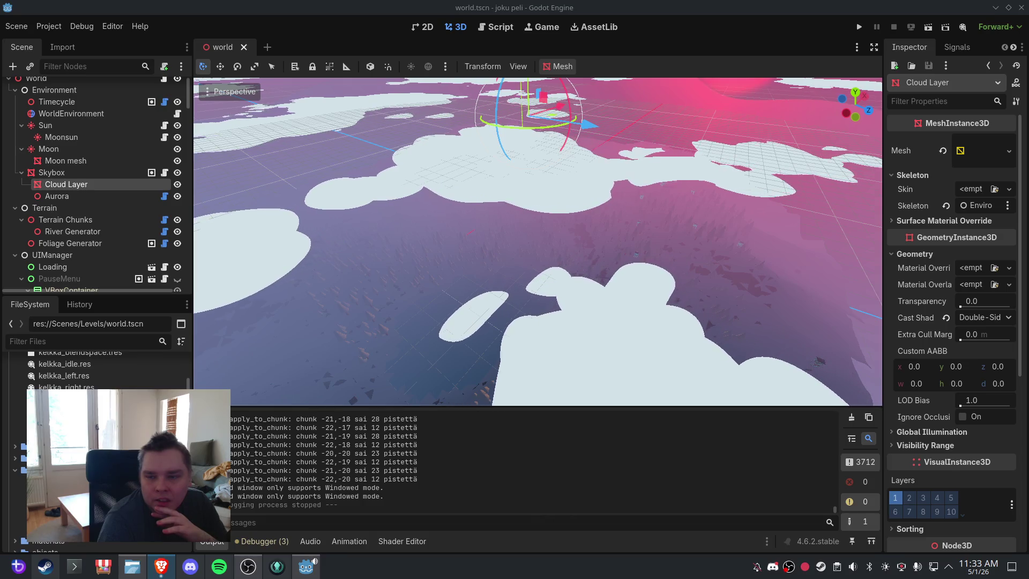
left_click(495, 27)
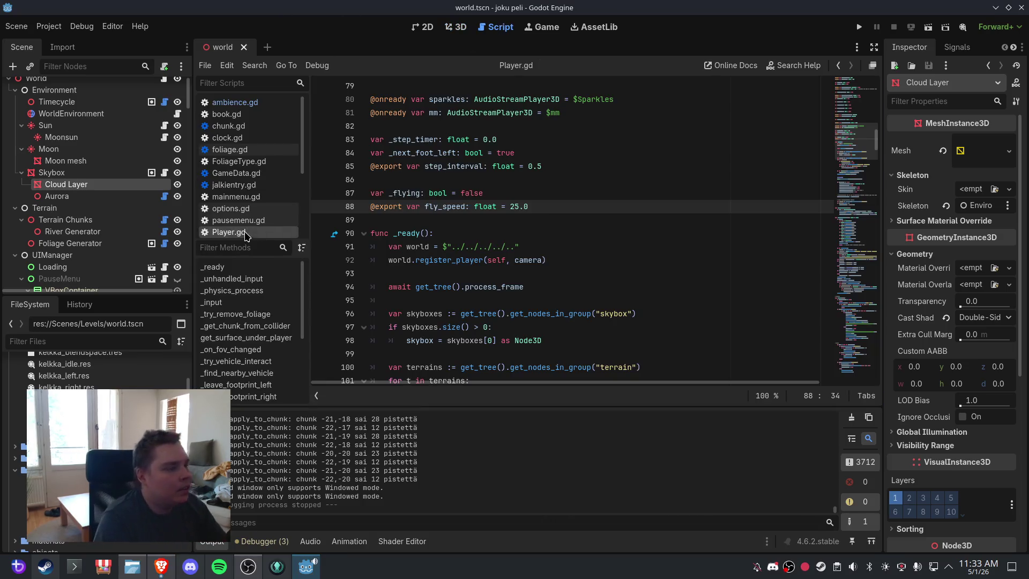
Open rivergenerator.gd and go to the generate_paths function
scroll(246, 235, "down", 5)
left_click(243, 159)
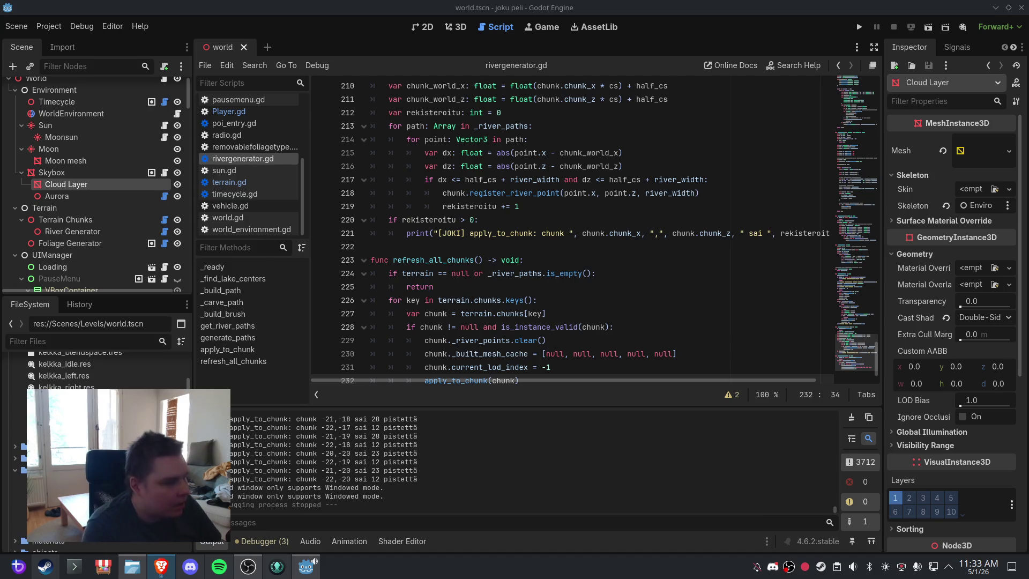
left_click(270, 341)
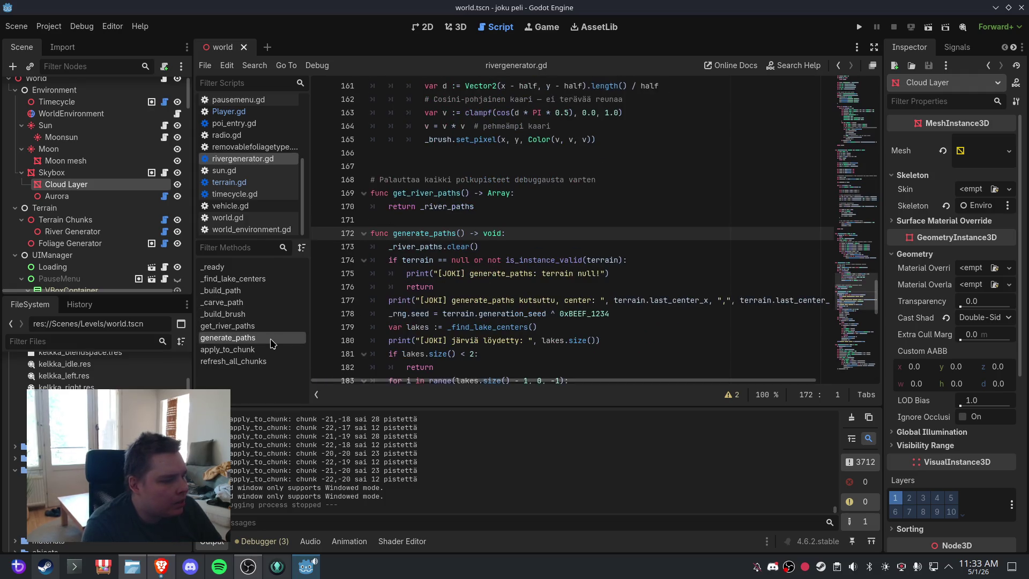
left_click(604, 266)
scroll(571, 267, "down", 2)
mouse_move(573, 271)
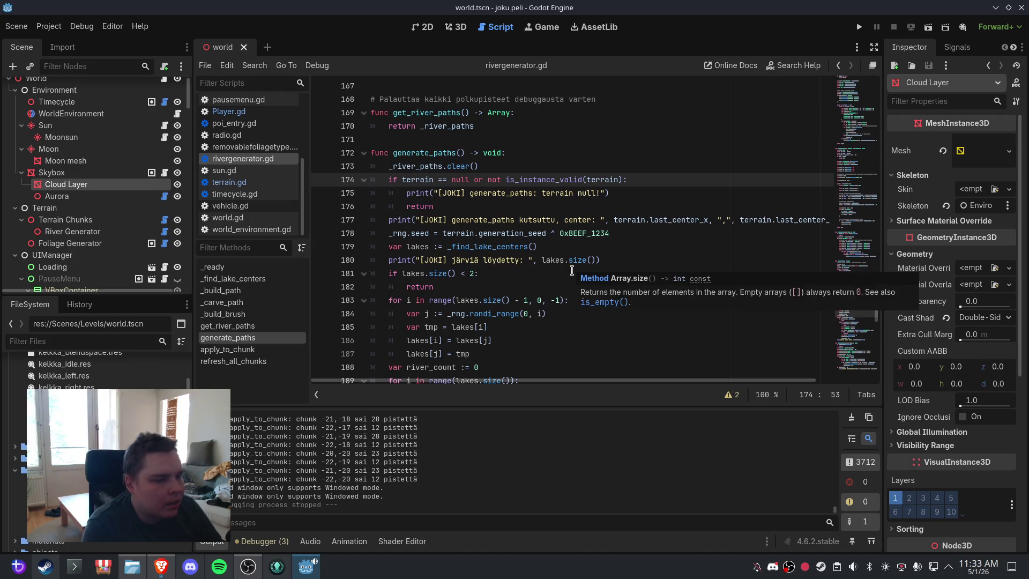
scroll(563, 271, "down", 2)
scroll(563, 271, "down", 5)
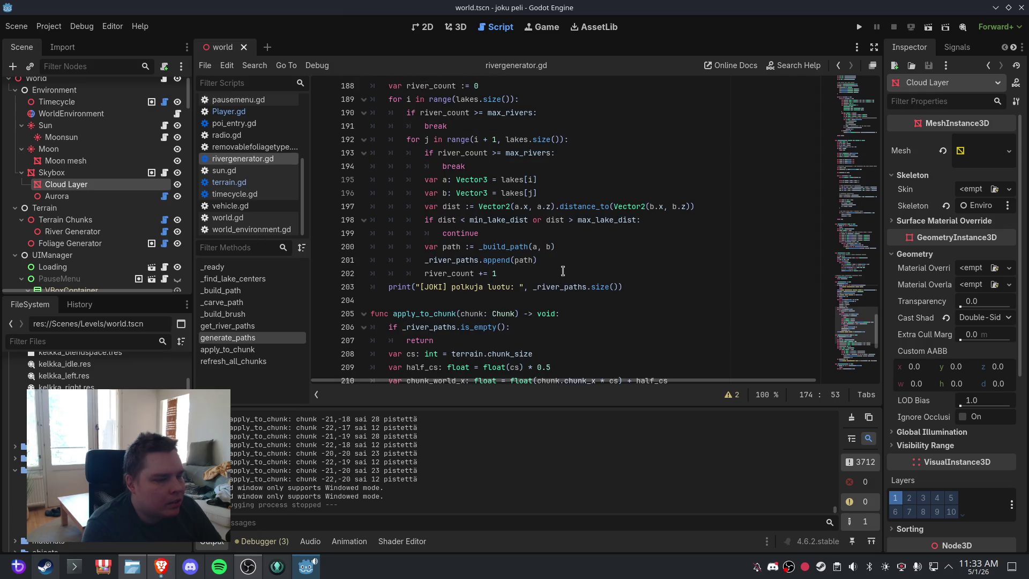
scroll(563, 271, "up", 9)
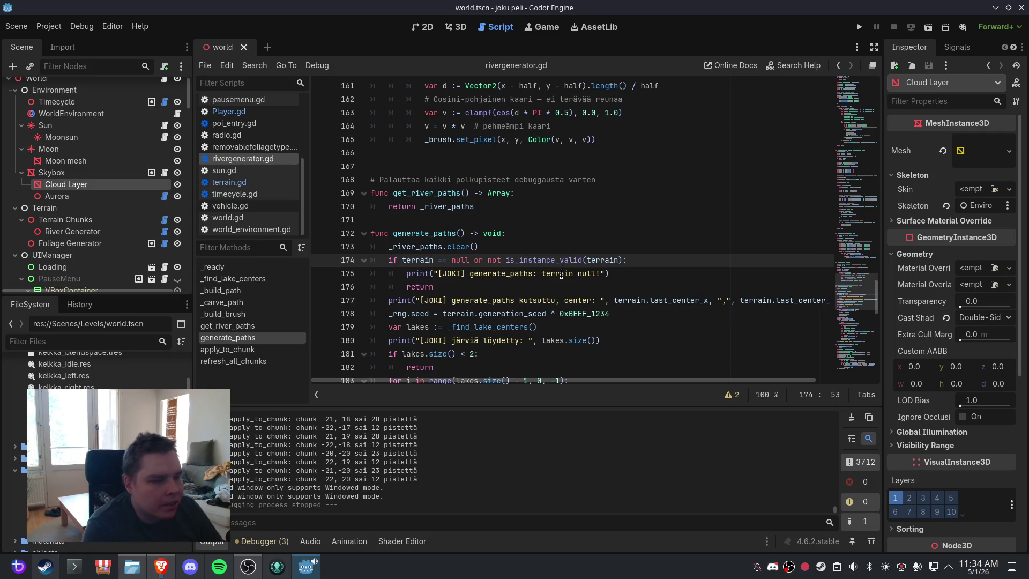
Replace generate_paths' opening lines with area_seed code seeding the RNG from world seed and chunk coordinates
mouse_move(626, 314)
left_mouse_down()
mouse_move(374, 253)
mouse_move(368, 236)
left_mouse_up()
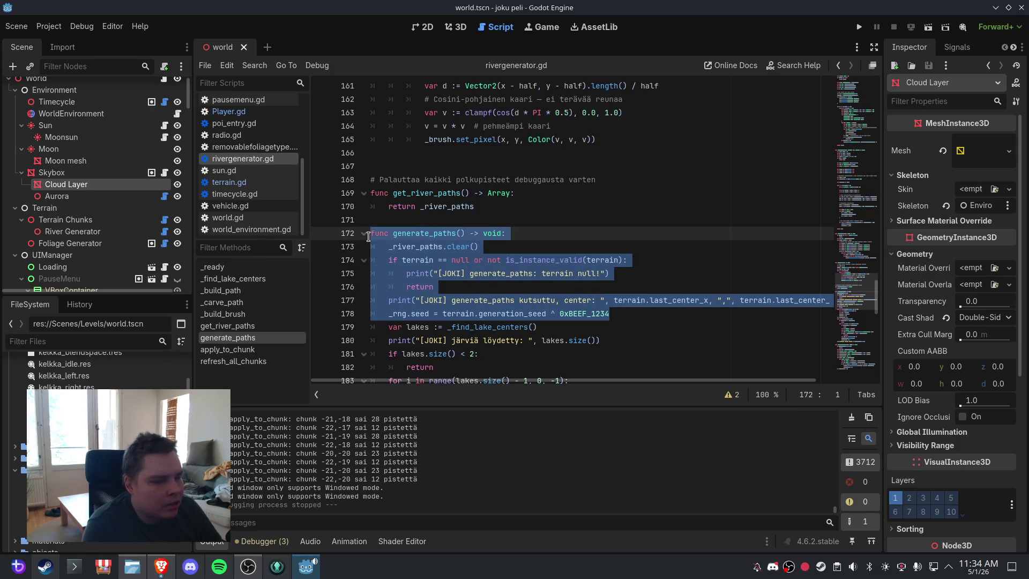
key("ctrl+v")
left_click(458, 290)
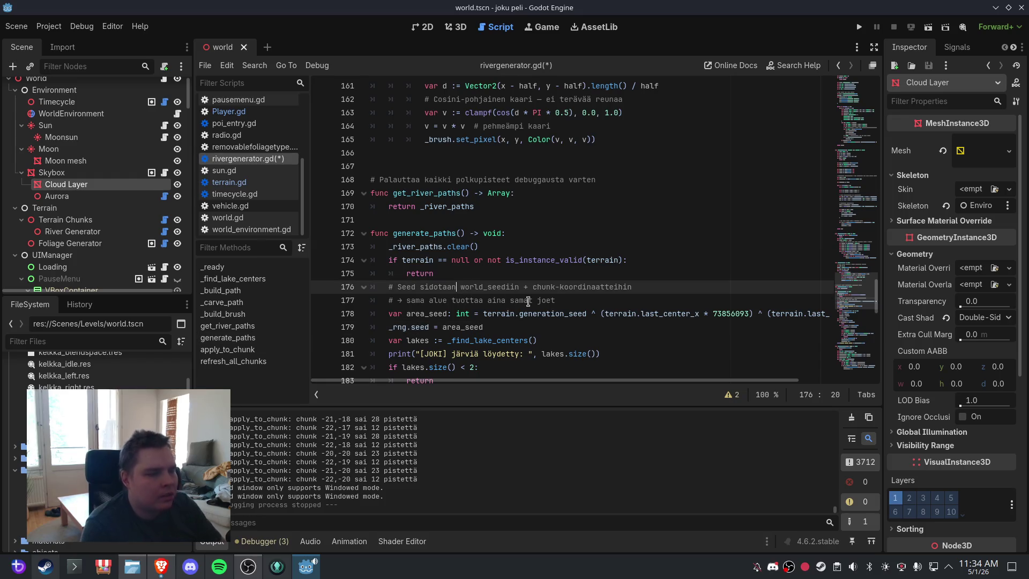
left_click(574, 298)
scroll(573, 298, "down", 3)
Save the scene and its scripts, then return to the 3D world view
left_click(16, 26)
left_click(42, 107)
key("ctrl+F2")
left_click(16, 26)
key("Escape")
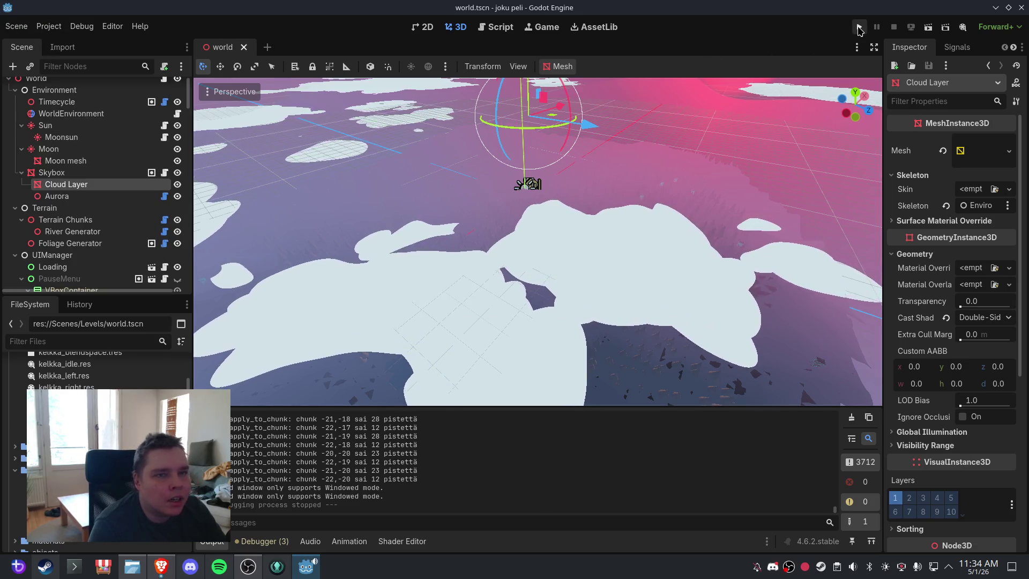
left_click(859, 28)
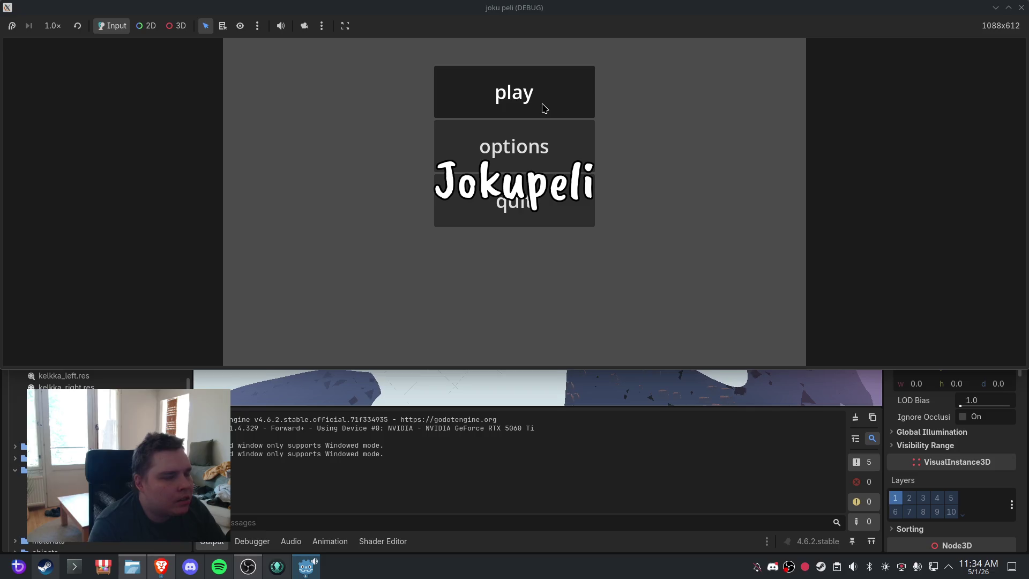
left_click(545, 107)
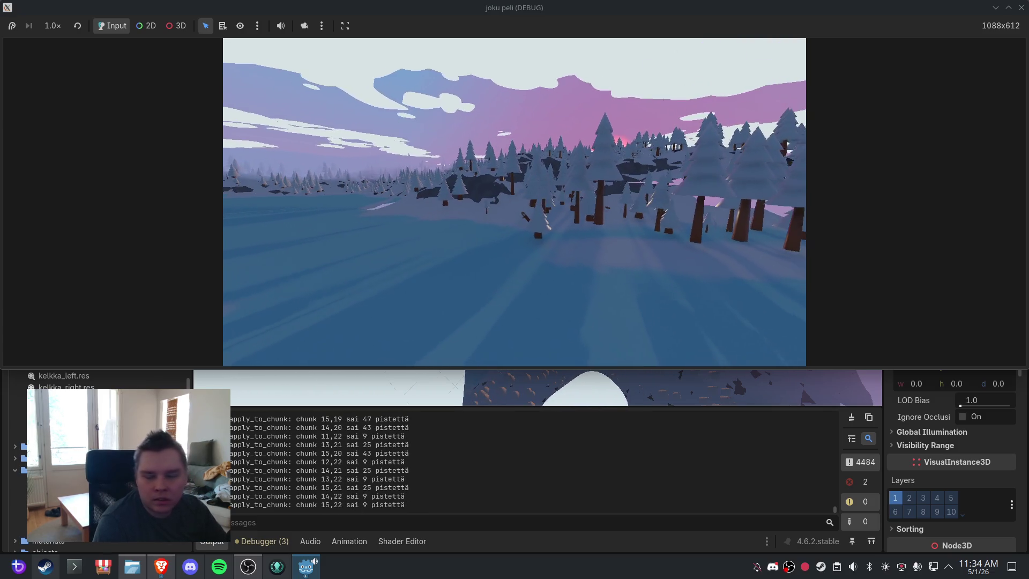
key("F8")
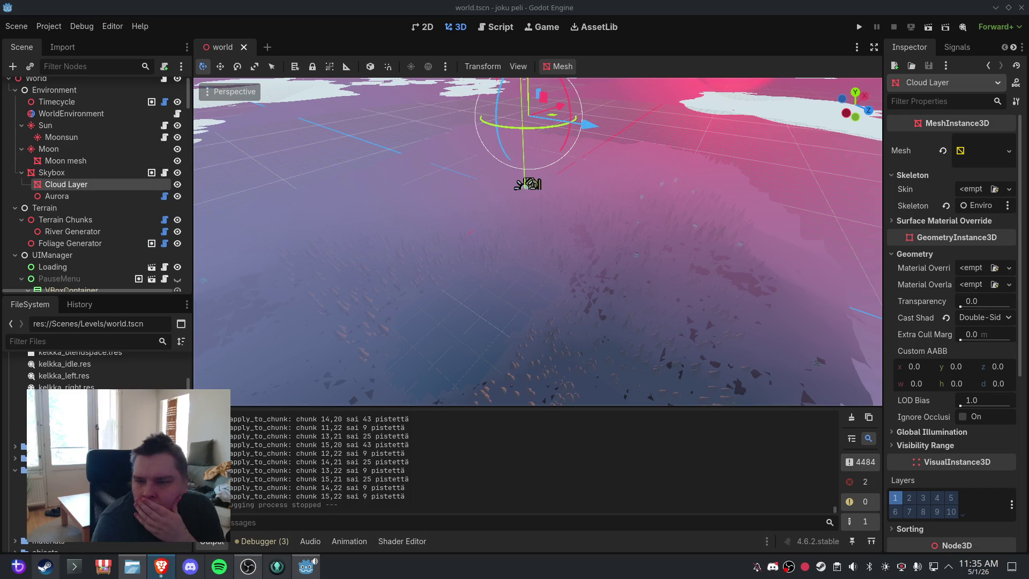
Open terrain.gd and search for 'if center chan' to find the center-change check
left_click(503, 28)
left_click(229, 182)
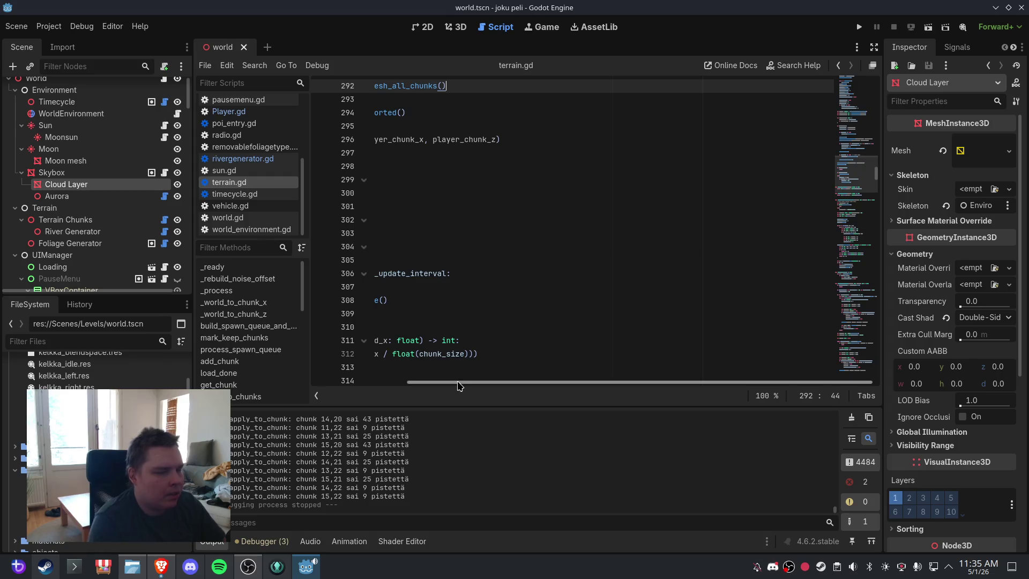
left_click_drag(444, 383, 275, 387)
key("ctrl+f")
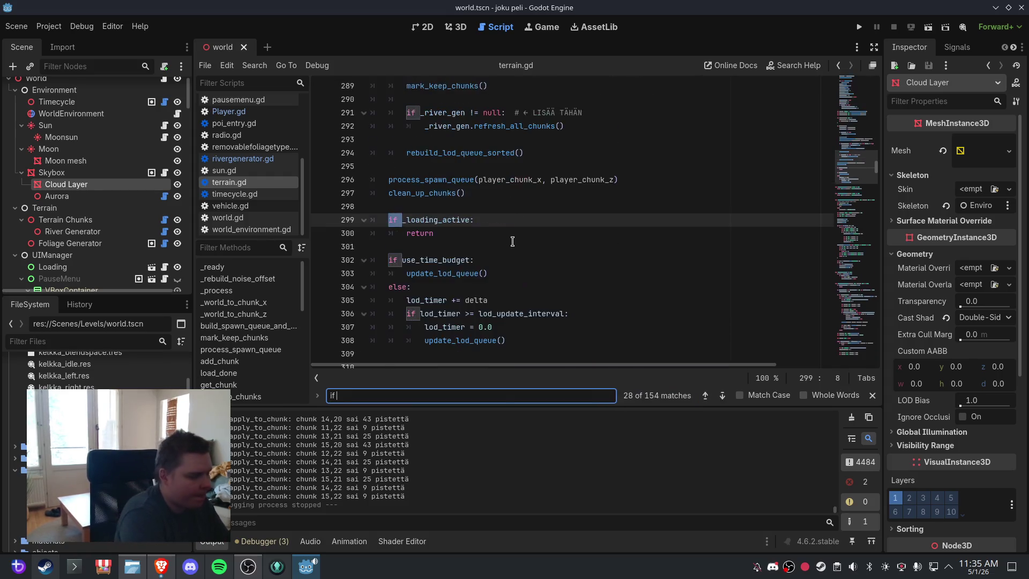
type("if center chan")
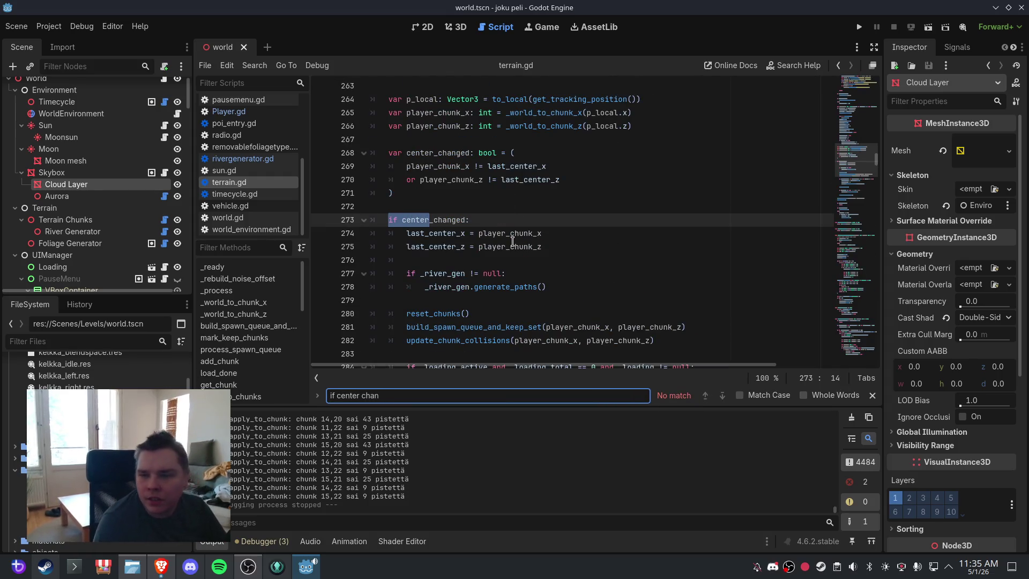
scroll(517, 286, "down", 2)
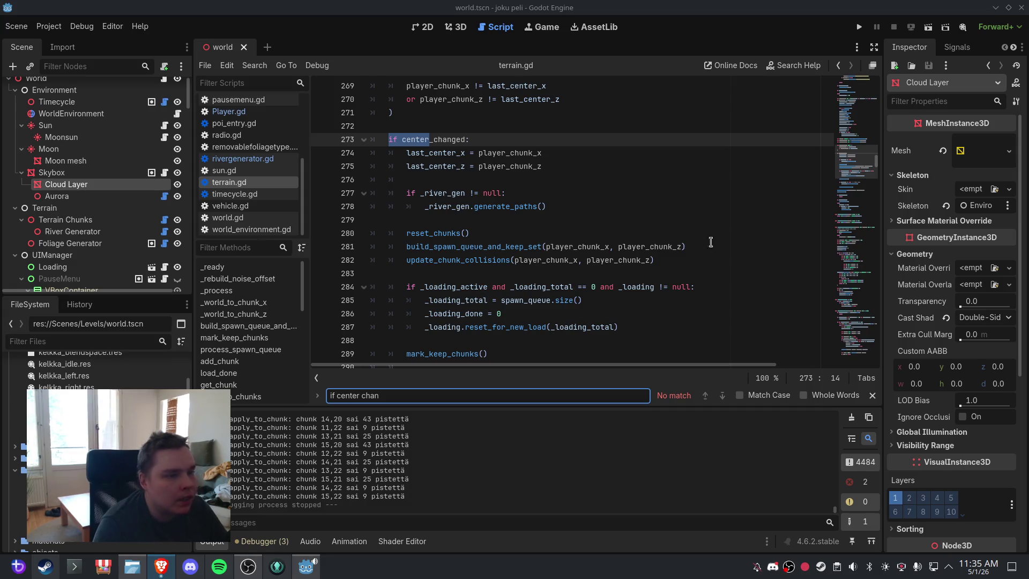
Add 'and _river_gen._river_paths.is_empty()' to line 277 and save the scene
left_click(446, 205)
key("shift+Up")
key("ctrl+v")
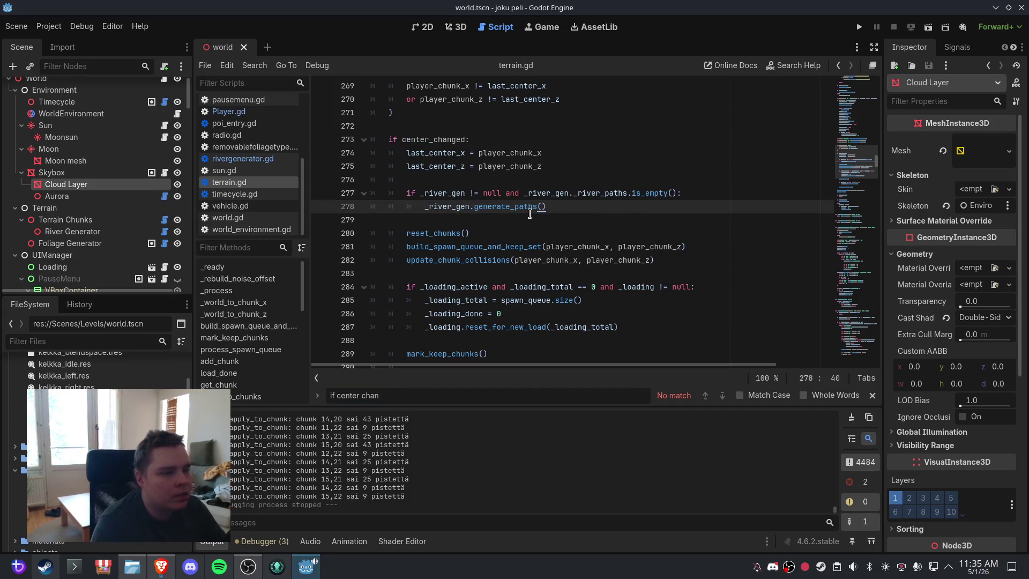
left_click(16, 26)
left_click(24, 102)
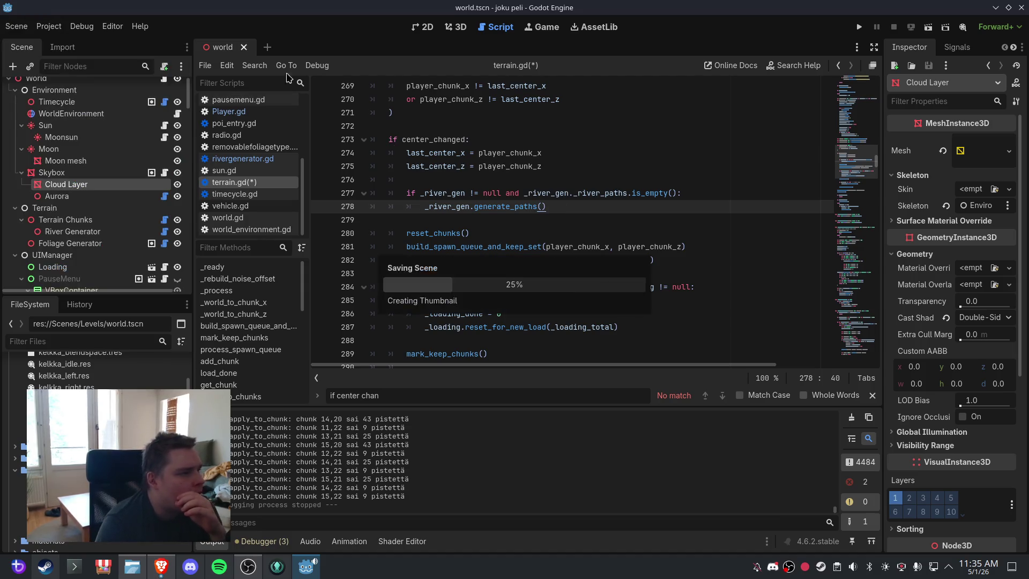
left_click(465, 29)
left_click(858, 27)
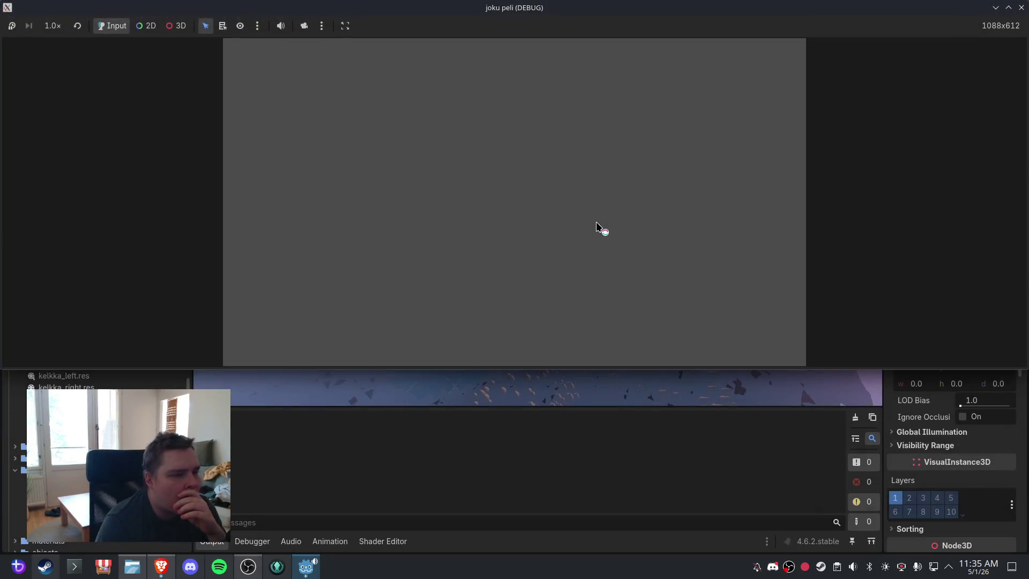
left_click(569, 104)
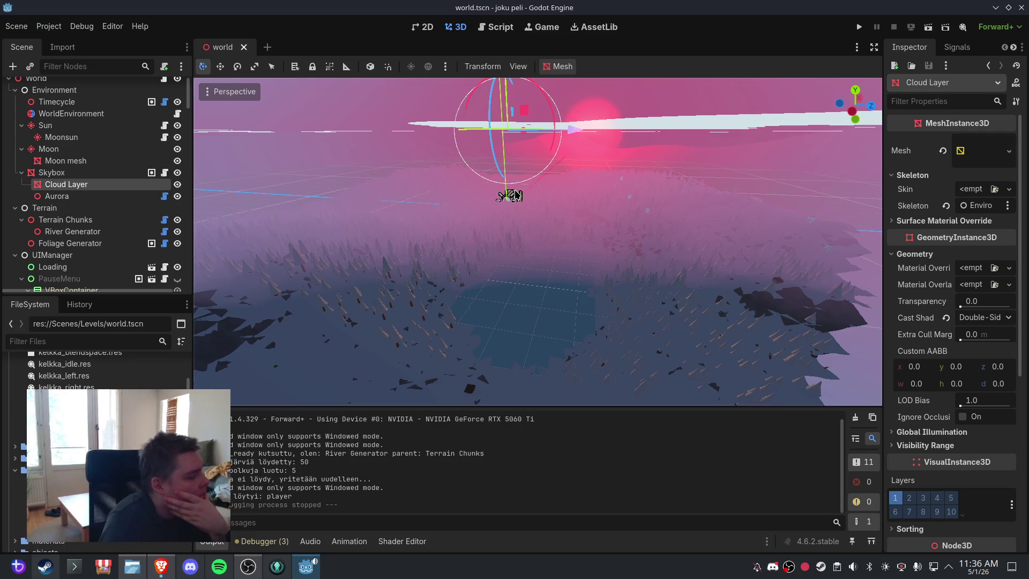
Orbit and zoom the 3D viewport to inspect the terrain and cloud layer
scroll(634, 264, "up", 4)
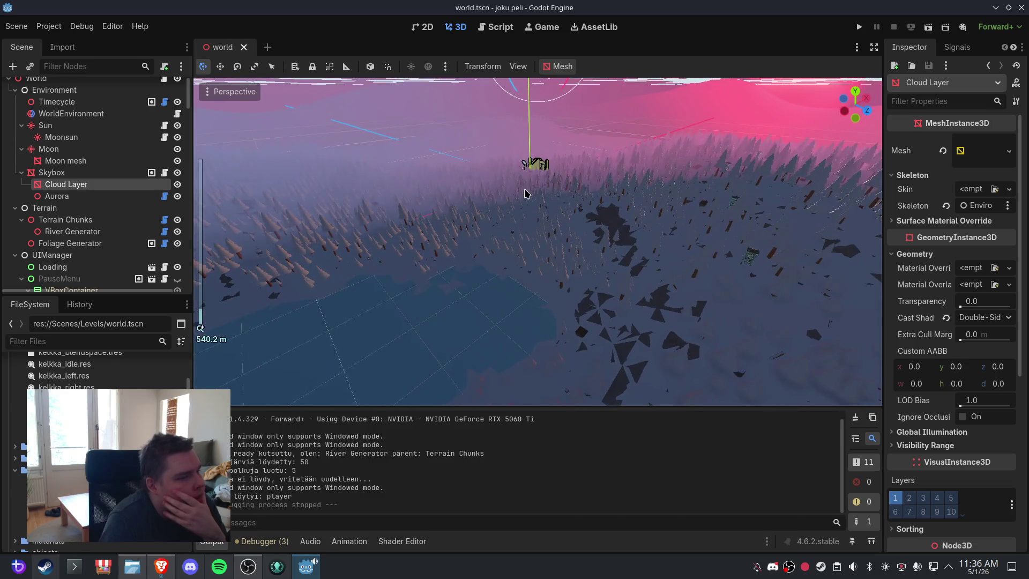
scroll(560, 247, "down", 4)
scroll(540, 226, "up", 3)
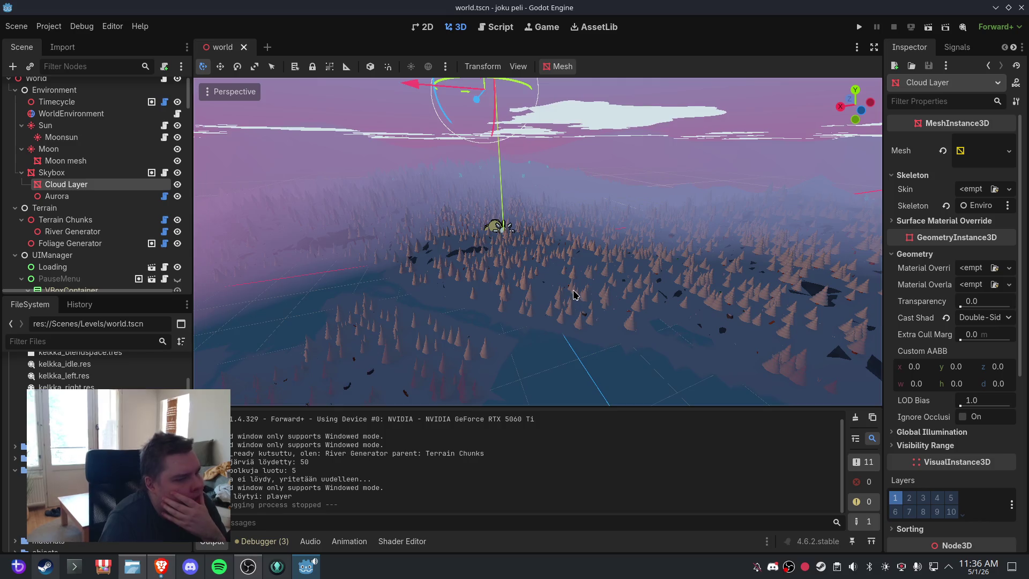
scroll(573, 294, "down", 2)
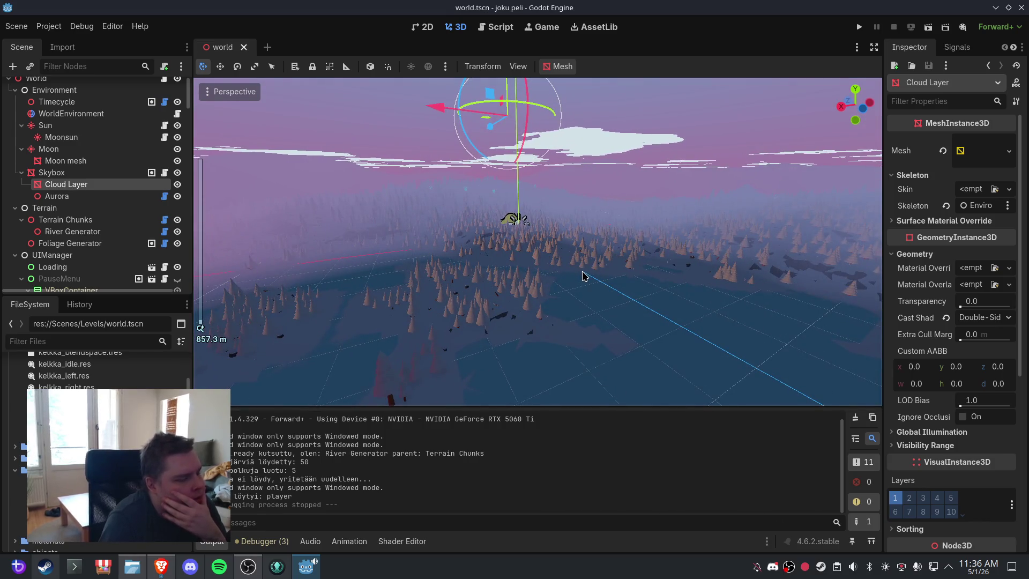
scroll(545, 274, "up", 5)
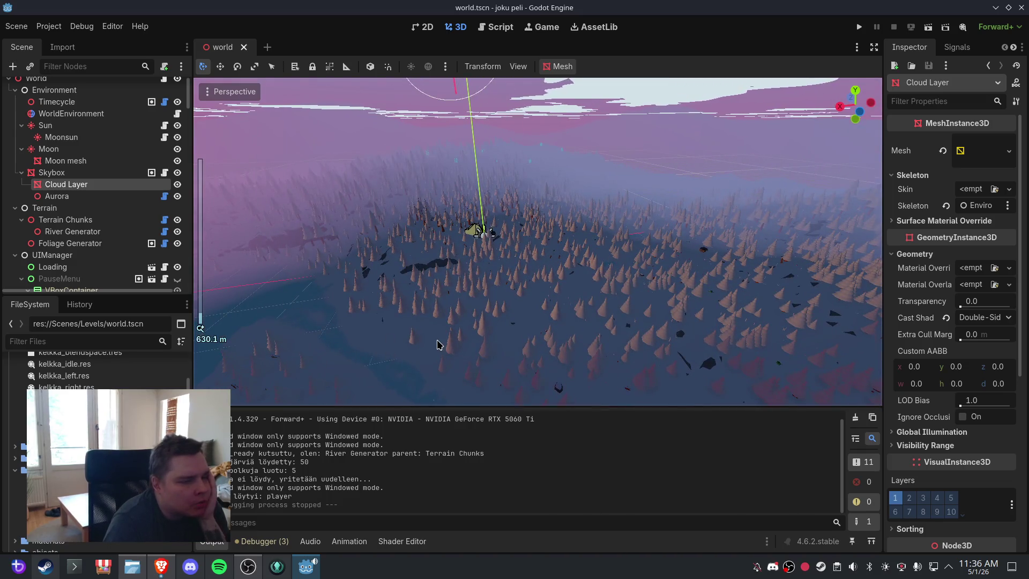
scroll(439, 343, "up", 3)
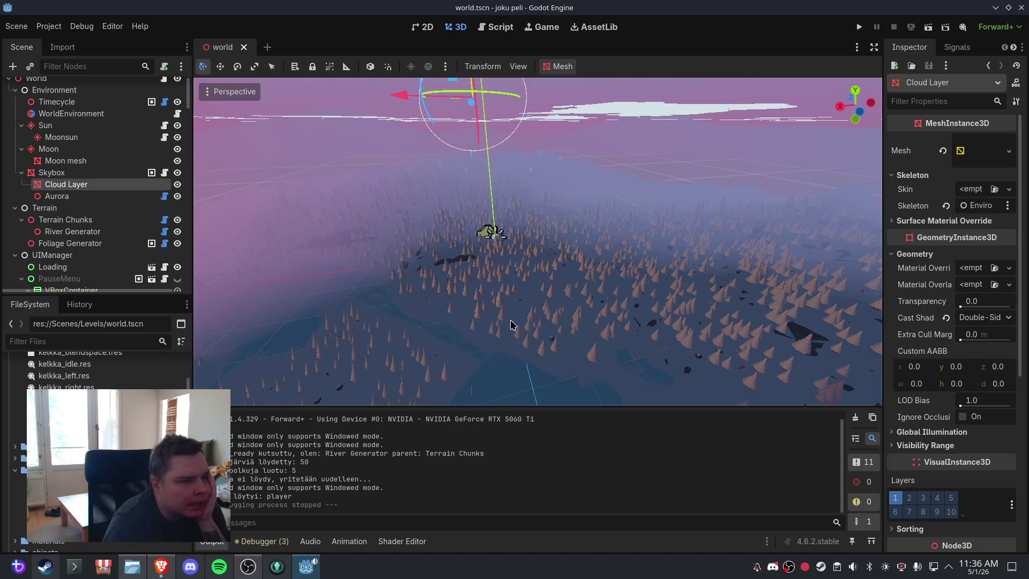
scroll(478, 226, "up", 3)
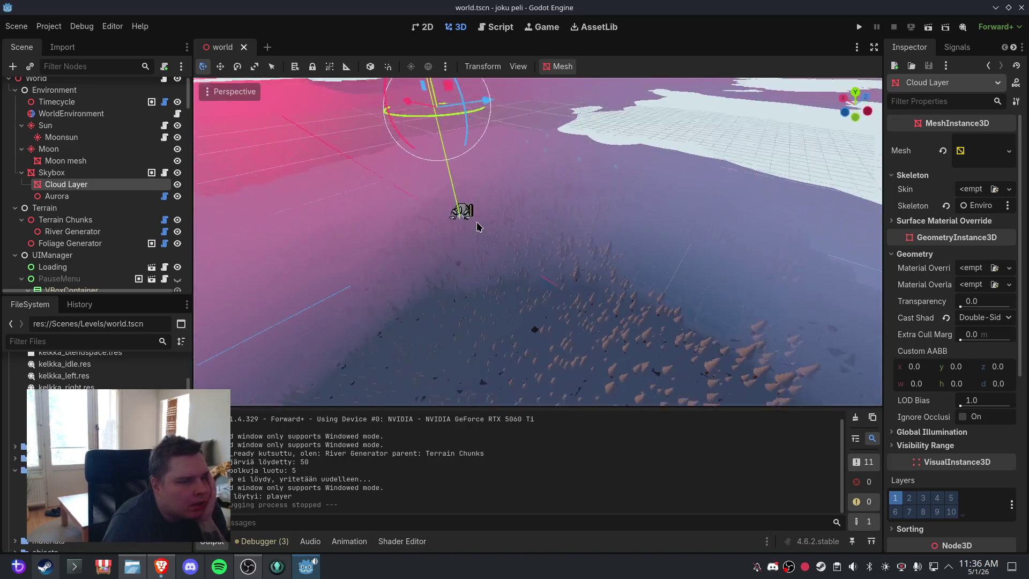
scroll(478, 227, "up", 2)
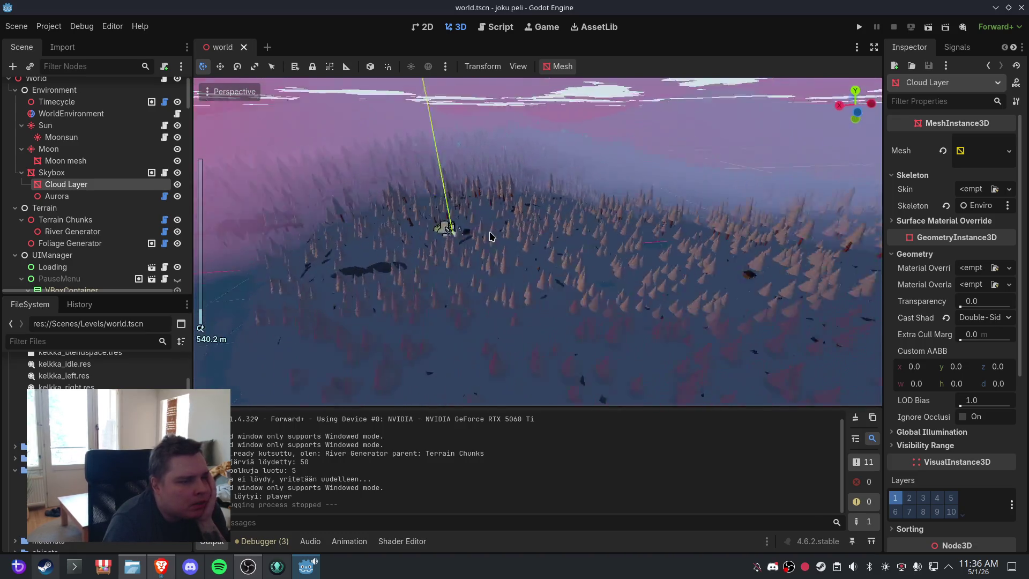
scroll(490, 236, "down", 2)
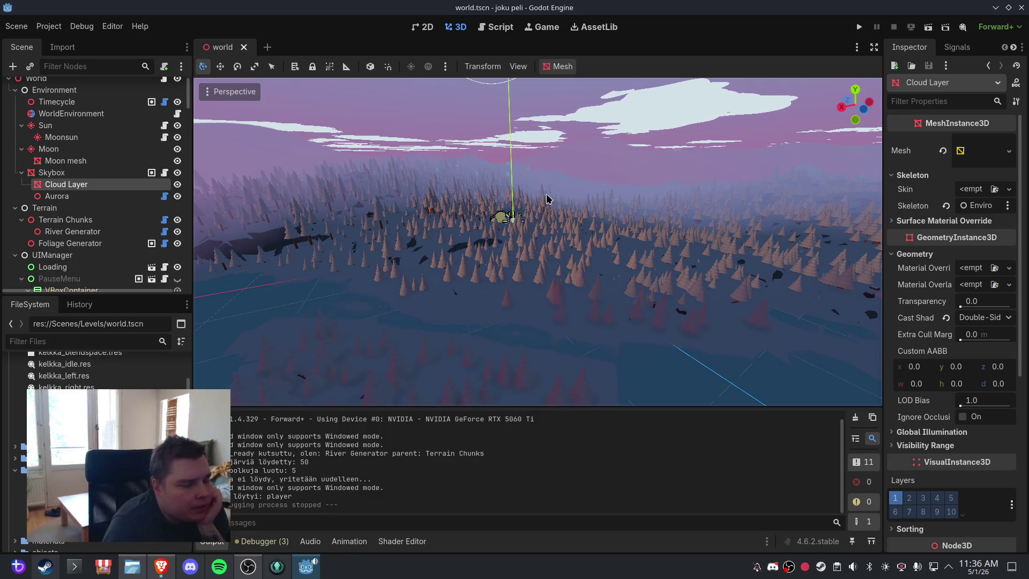
scroll(531, 204, "down", 5)
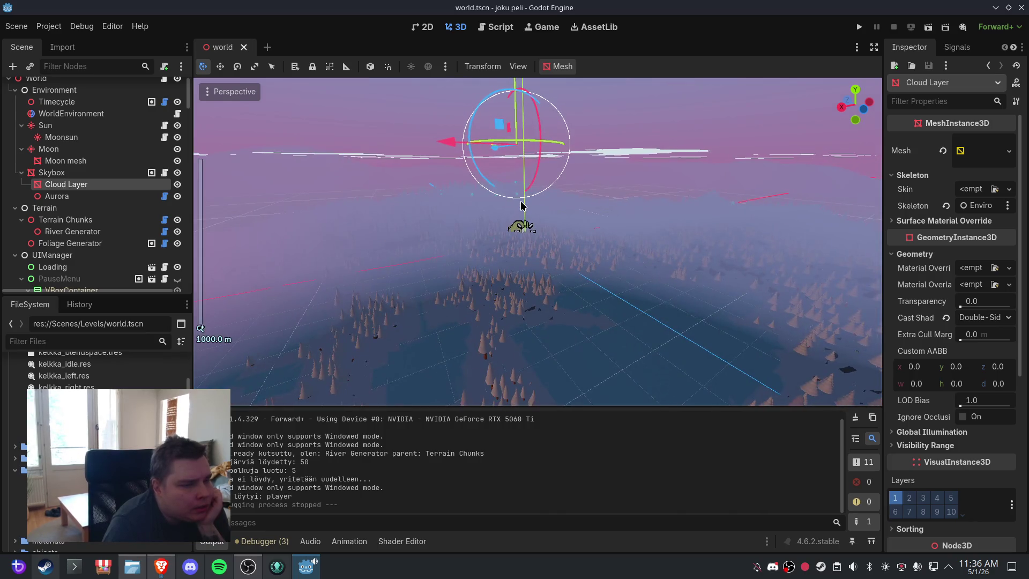
mouse_move(400, 232)
left_mouse_down()
mouse_move(492, 227)
mouse_move(648, 257)
mouse_move(655, 242)
mouse_move(558, 244)
left_mouse_up()
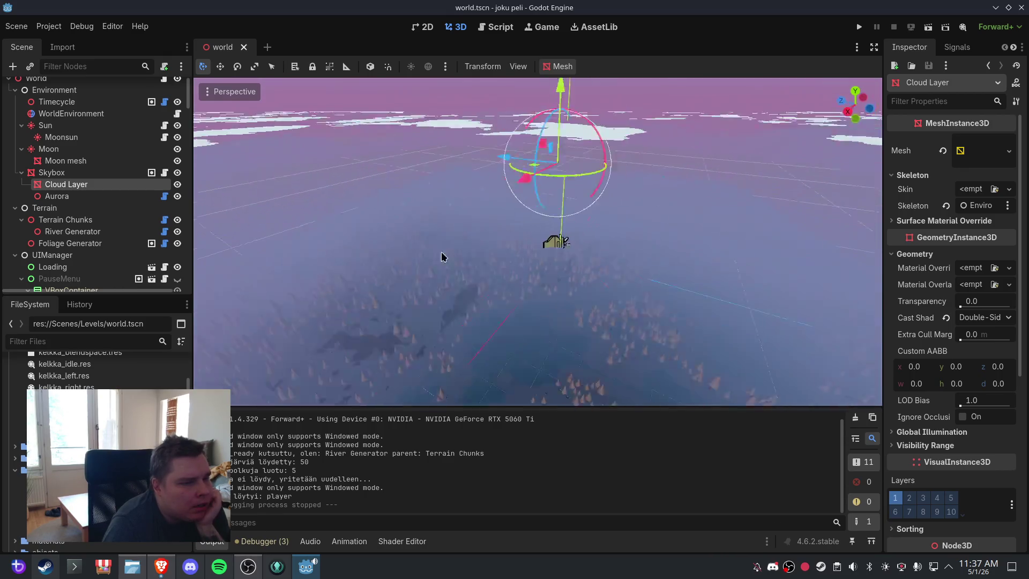
scroll(558, 244, "up", 6)
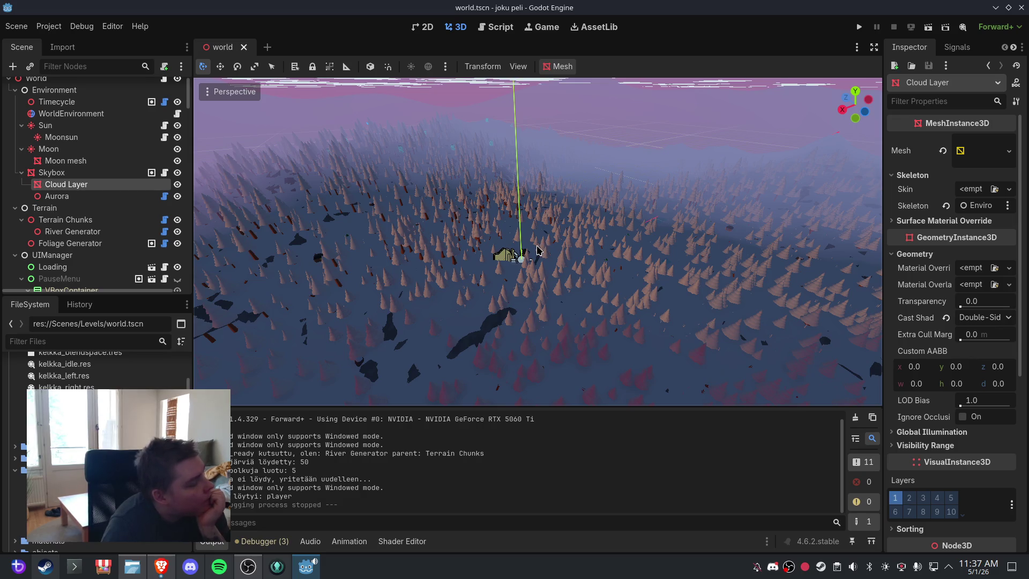
mouse_move(537, 250)
left_mouse_down()
mouse_move(593, 225)
mouse_move(483, 189)
mouse_move(666, 198)
mouse_move(557, 223)
mouse_move(586, 228)
left_mouse_up()
scroll(588, 229, "down", 3)
scroll(587, 228, "up", 3)
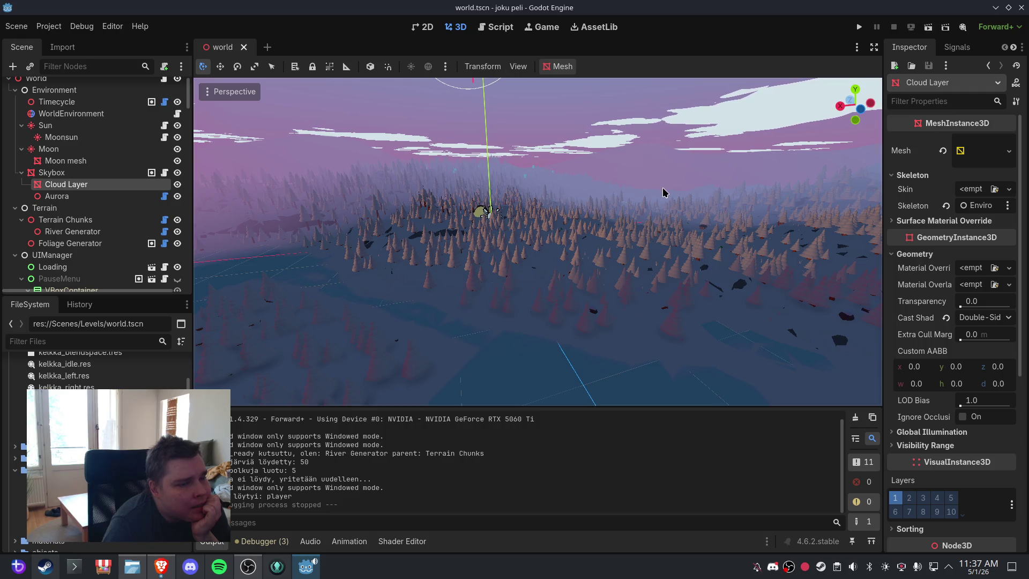
Close the world scene and reopen world.tscn so the terrain regenerates
left_click(244, 47)
left_click(17, 26)
key("Escape")
scroll(102, 370, "down", 3)
double_click(64, 385)
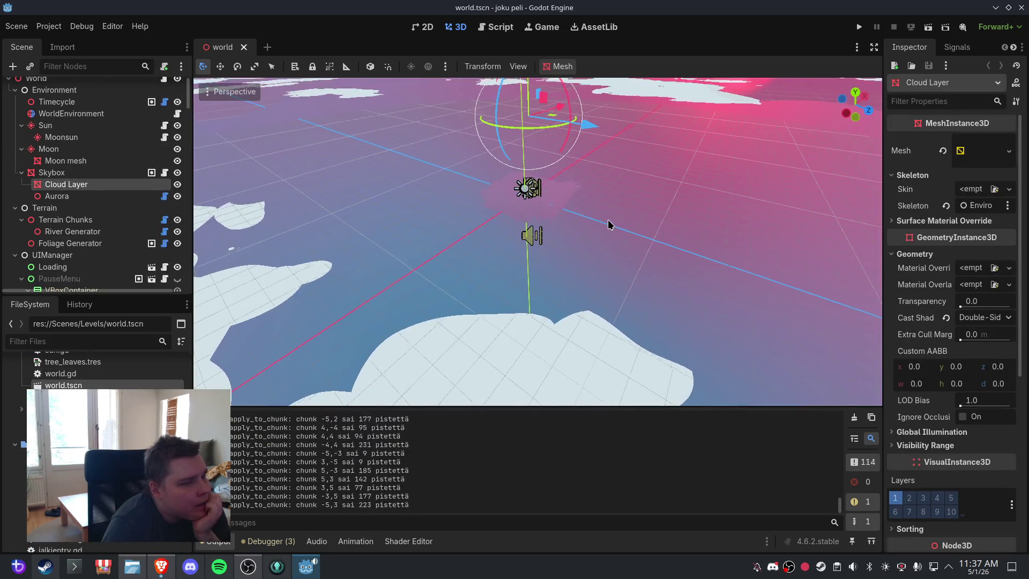
scroll(729, 218, "down", 10)
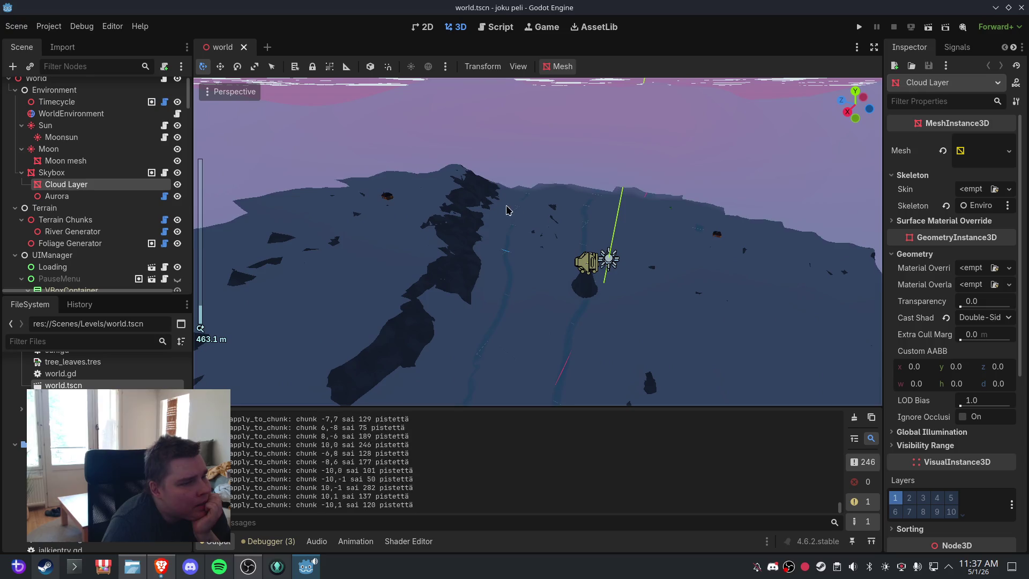
mouse_move(509, 209)
left_mouse_down()
mouse_move(560, 246)
mouse_move(471, 223)
mouse_move(483, 287)
mouse_move(481, 228)
mouse_move(482, 248)
mouse_move(576, 236)
left_mouse_up()
scroll(476, 246, "down", 3)
mouse_move(476, 246)
left_mouse_down()
mouse_move(568, 232)
mouse_move(603, 240)
mouse_move(635, 265)
left_mouse_up()
scroll(514, 236, "down", 3)
scroll(634, 265, "up", 3)
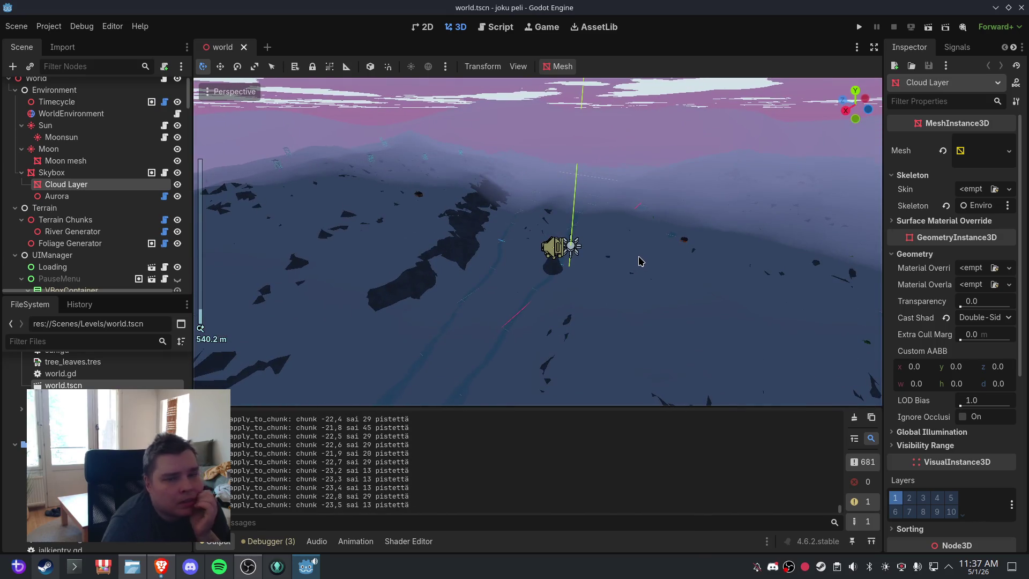
Select Terrain Chunks to view chunk size 32 and ridged Simplex noise (0.0005, 8 octaves)
left_click(100, 219)
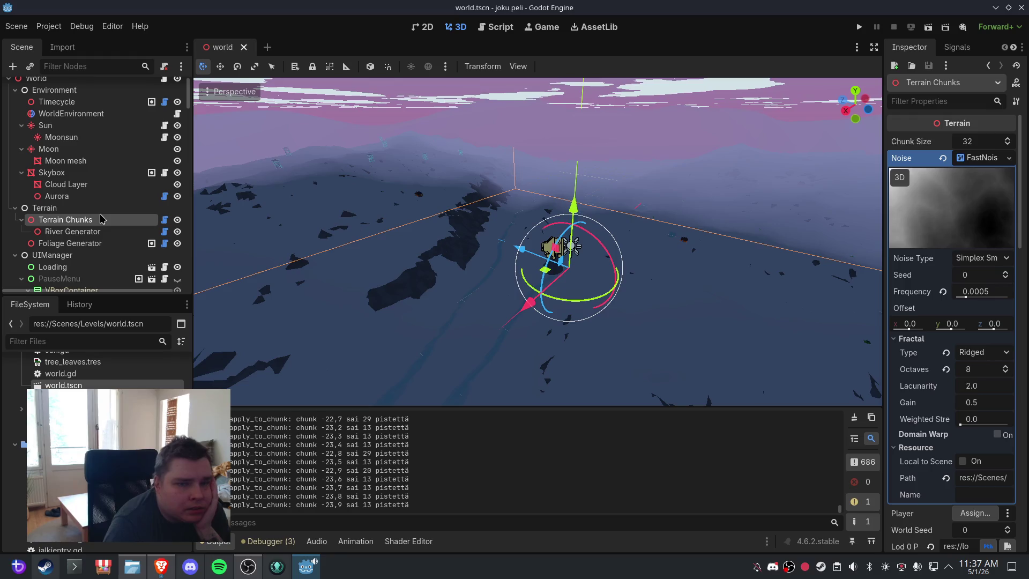
mouse_move(703, 220)
left_mouse_down()
mouse_move(528, 252)
mouse_move(650, 257)
mouse_move(471, 223)
mouse_move(544, 273)
mouse_move(540, 214)
mouse_move(728, 232)
mouse_move(585, 225)
mouse_move(567, 298)
mouse_move(570, 265)
mouse_move(538, 203)
mouse_move(590, 233)
left_mouse_up()
scroll(540, 214, "up", 3)
scroll(570, 265, "down", 2)
scroll(589, 233, "up", 2)
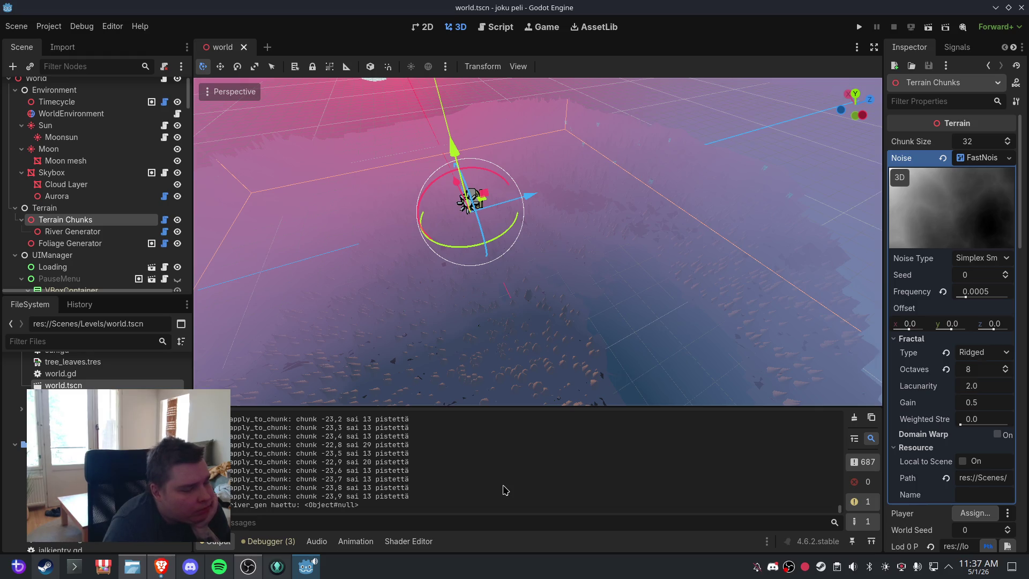
Select and copy all of chunk.gd, then select all of terrain.gd
left_click(495, 27)
left_click(239, 111)
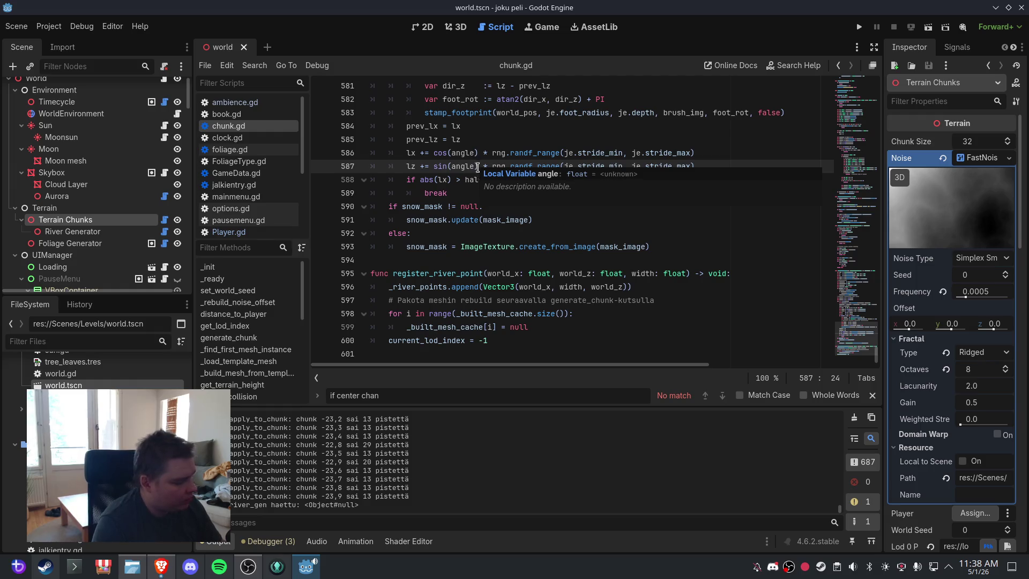
key("ctrl+a")
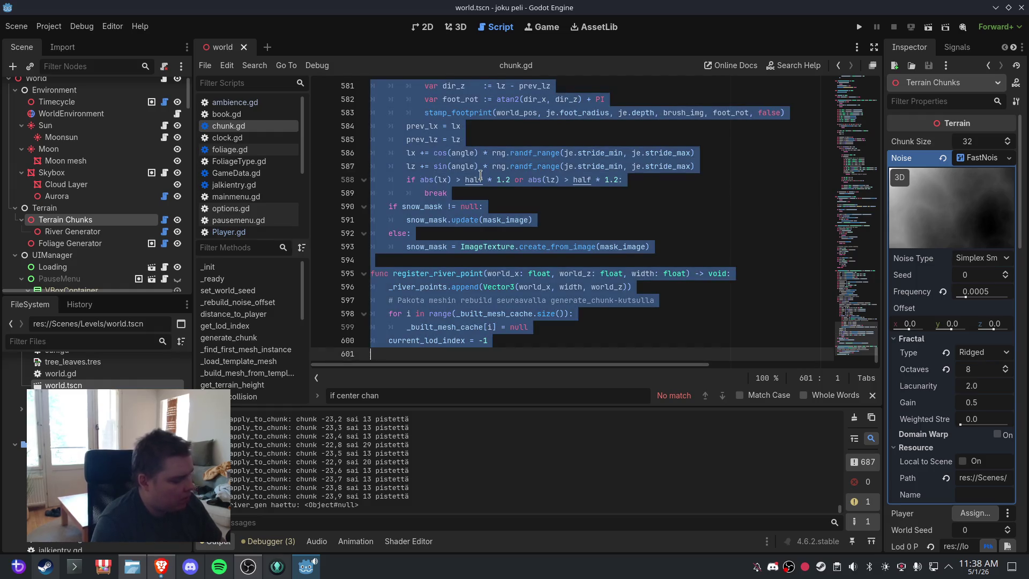
key("alt+Tab")
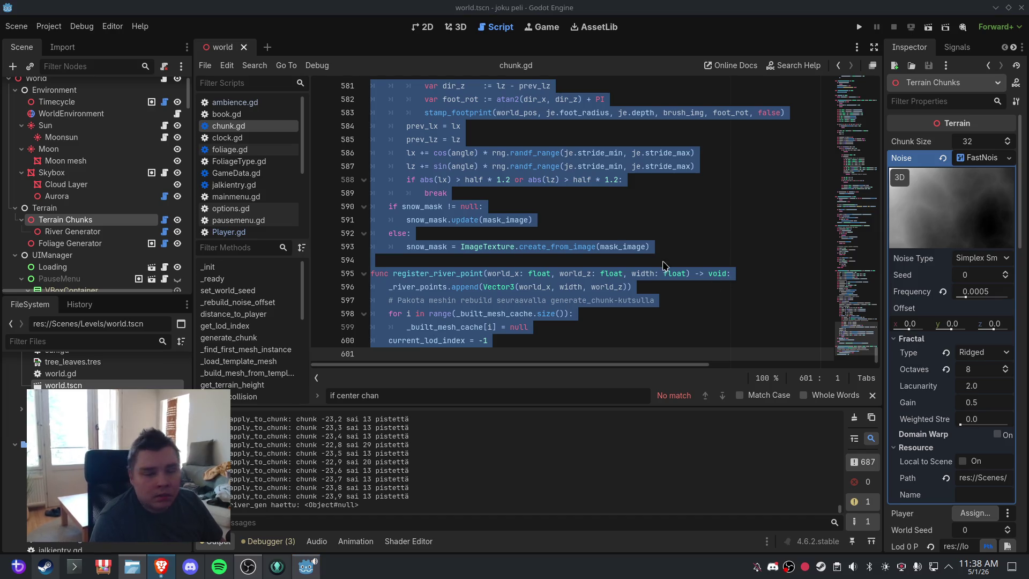
left_click(236, 184)
scroll(252, 182, "down", 5)
left_click(256, 182)
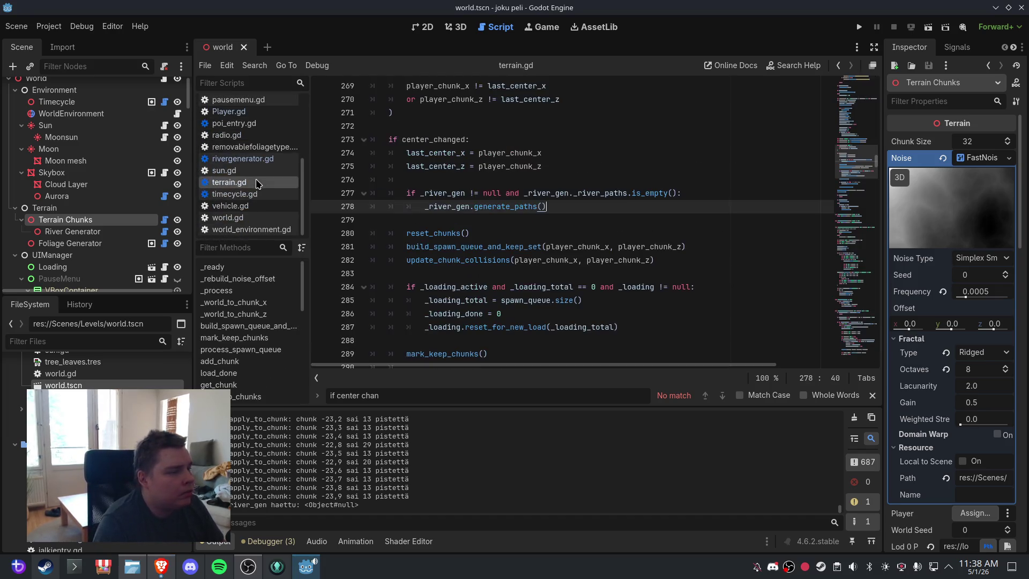
left_click(484, 217)
key("ctrl+a")
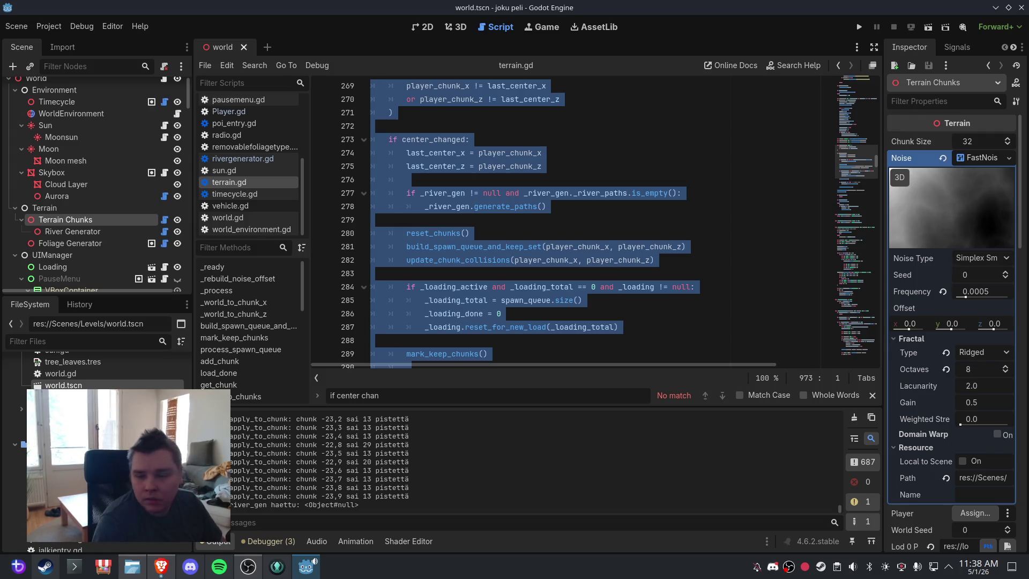
Open timecycle.gd, then rivergenerator.gd at generate_paths around line 180
left_click(268, 195)
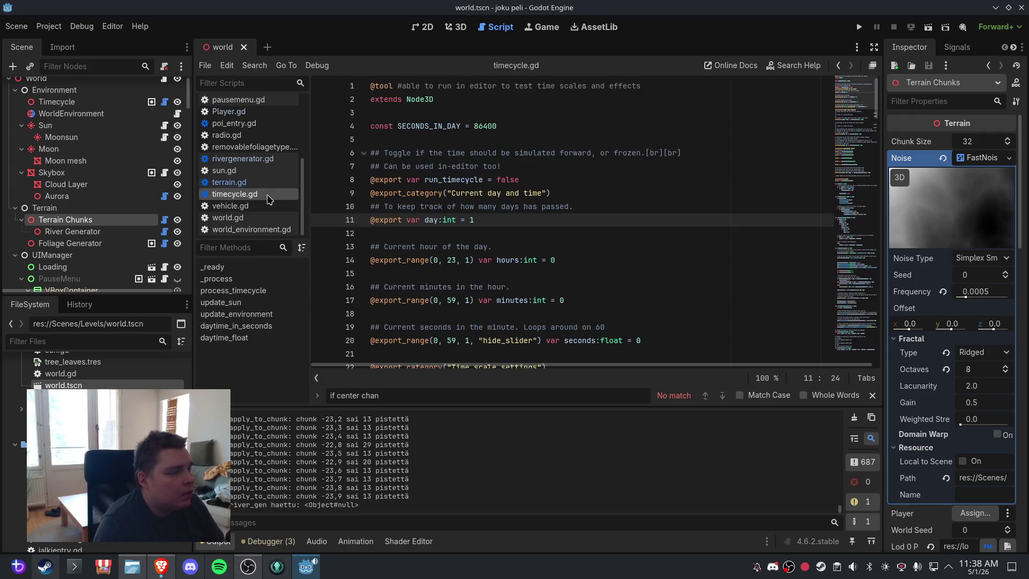
scroll(268, 193, "up", 3)
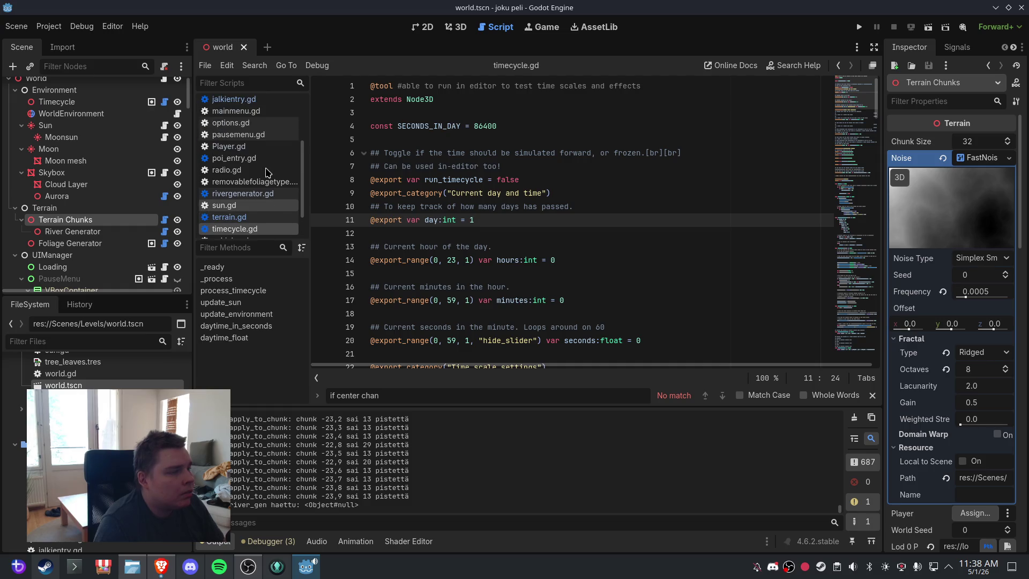
left_click(270, 193)
left_click(484, 224)
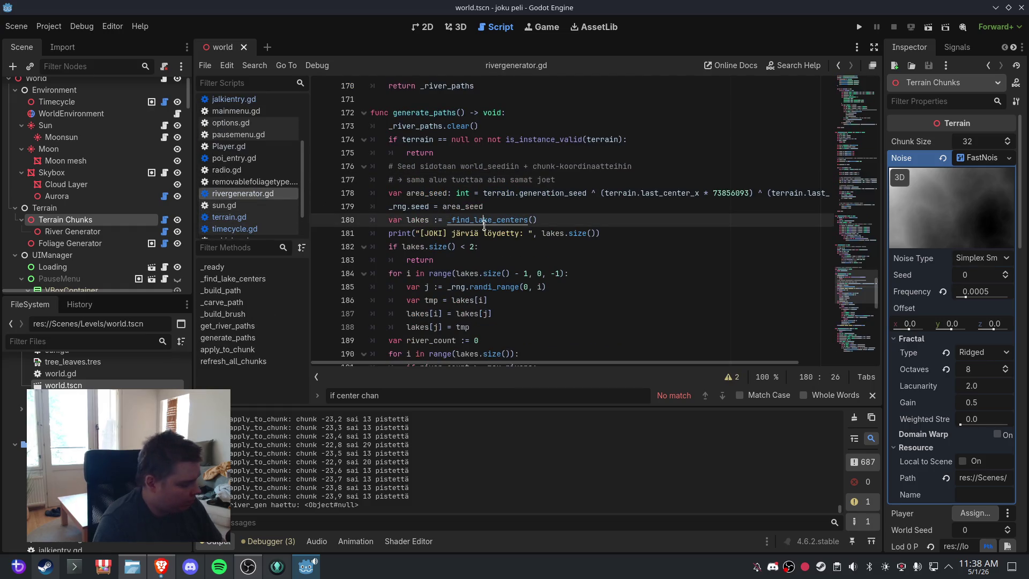
key("ctrl+a")
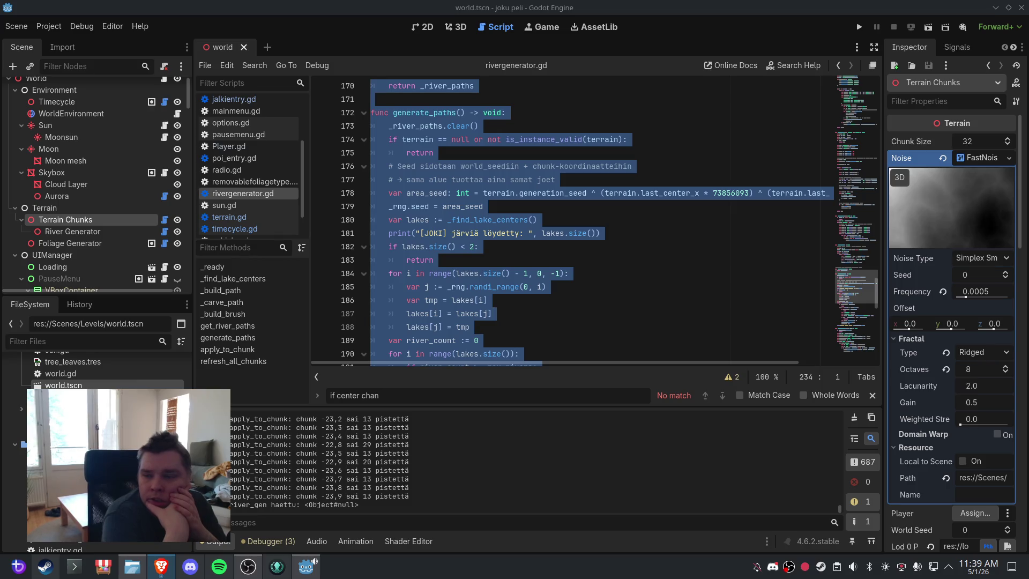
left_click(520, 180)
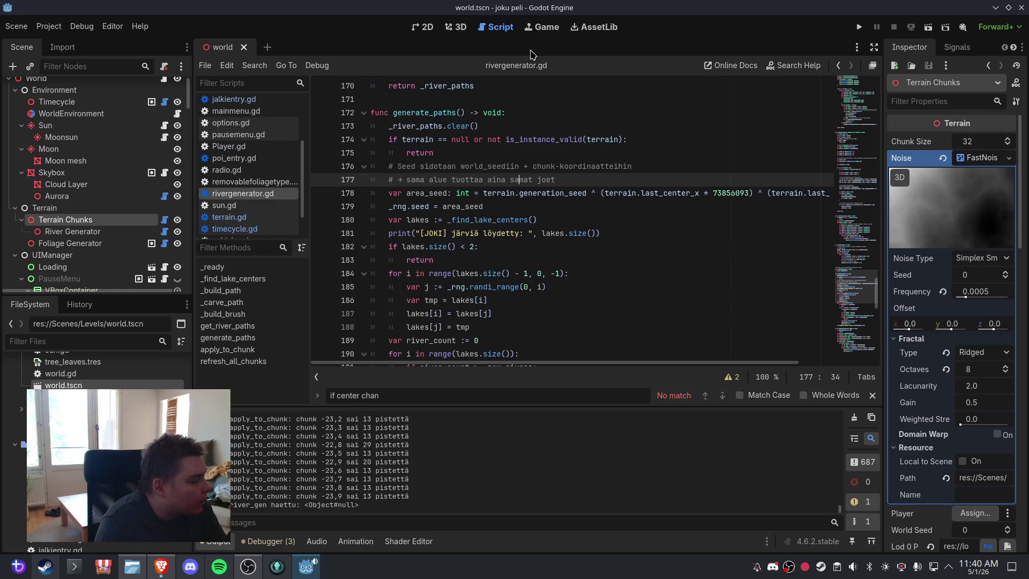
left_click(538, 140)
left_click(532, 117)
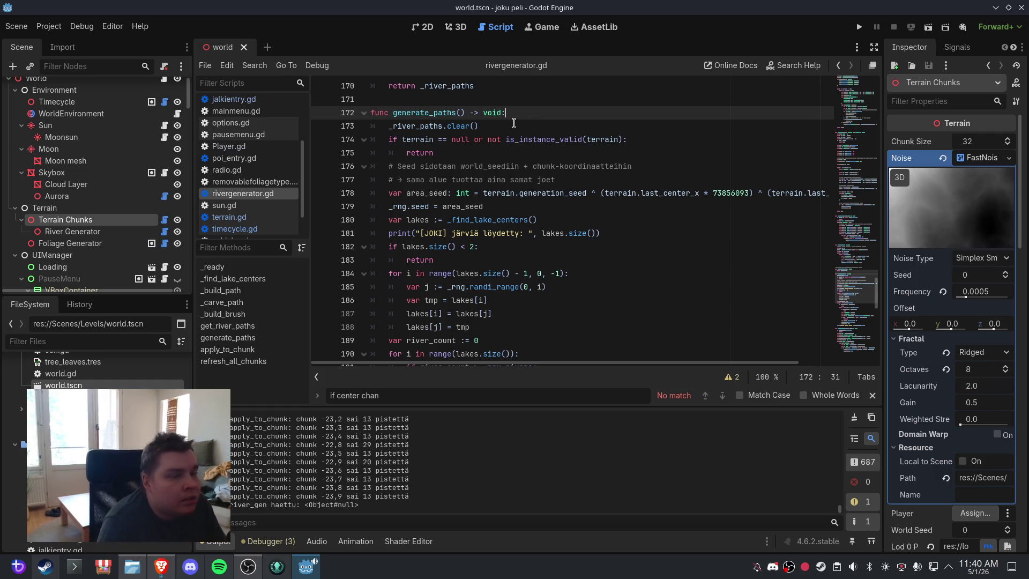
left_click(505, 162)
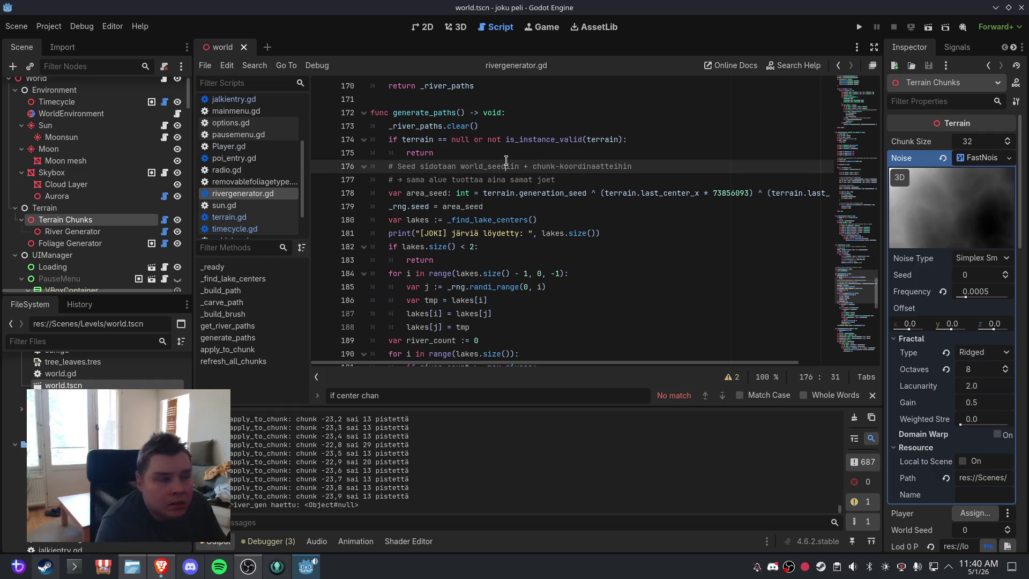
scroll(264, 161, "down", 2)
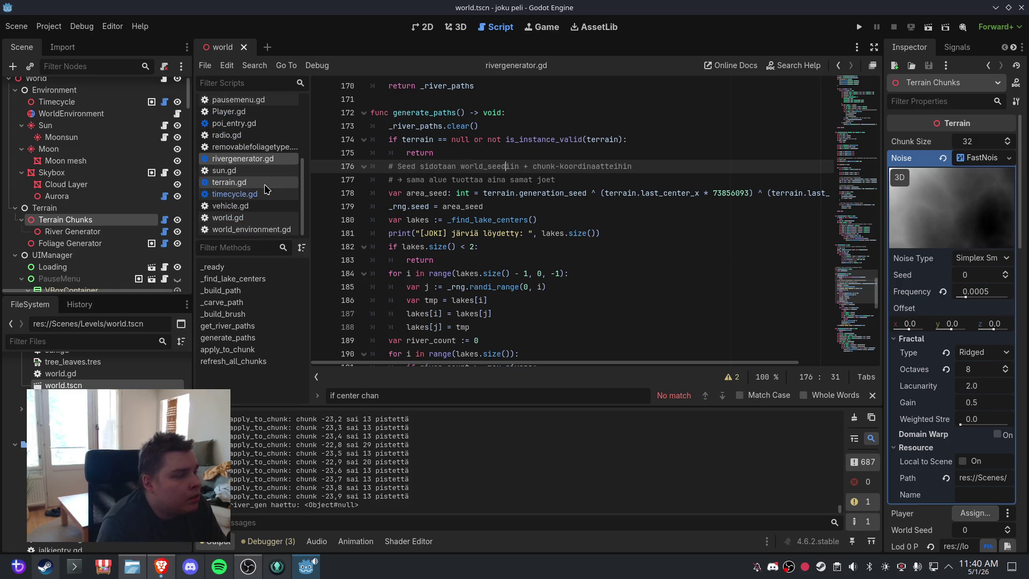
Open terrain.gd and search for 'is_empty' to reach the river check on line 277
left_click(265, 181)
left_click(518, 220)
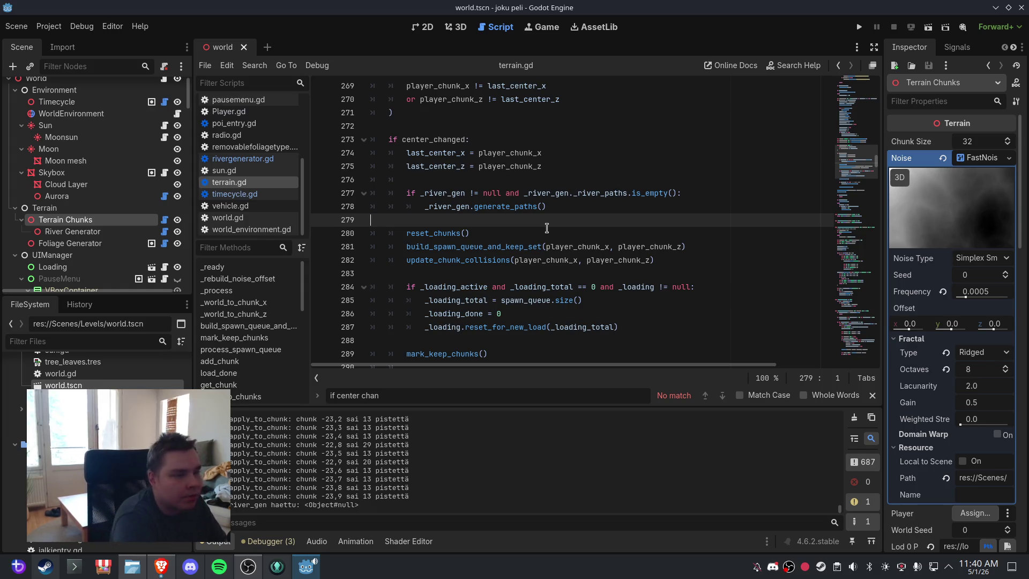
triple_click(319, 394)
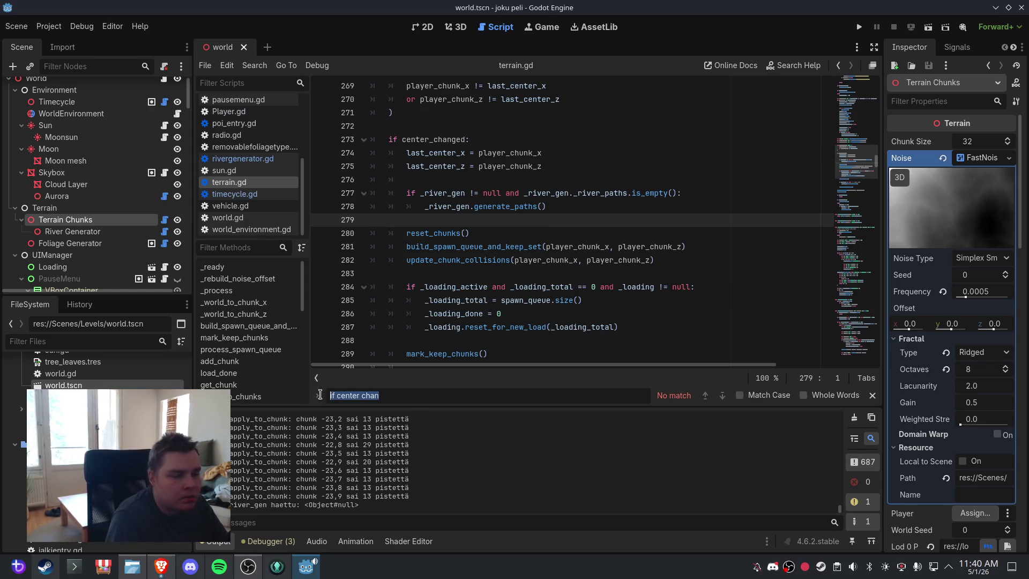
type("is_empty")
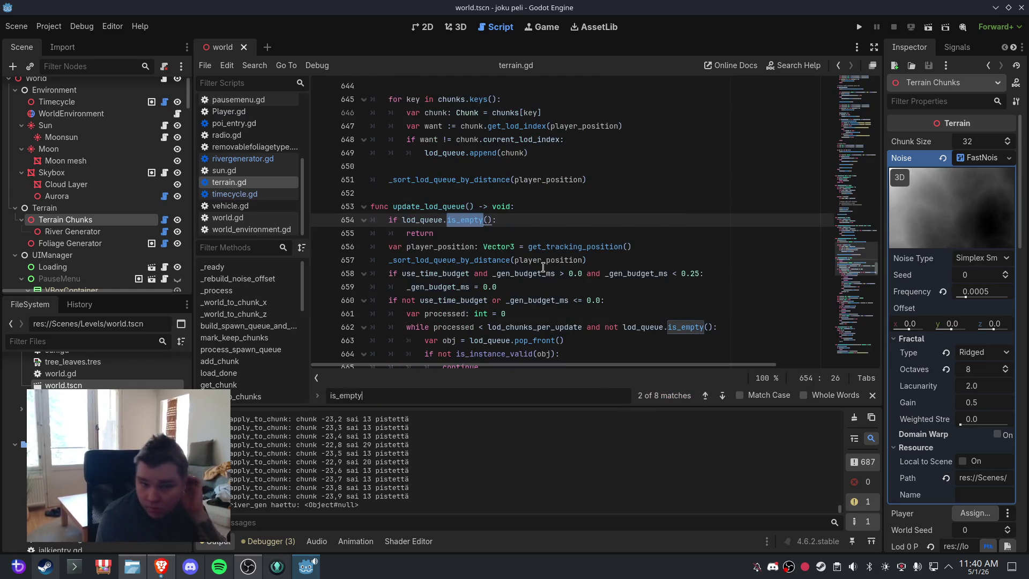
left_click(722, 400)
left_click(722, 400)
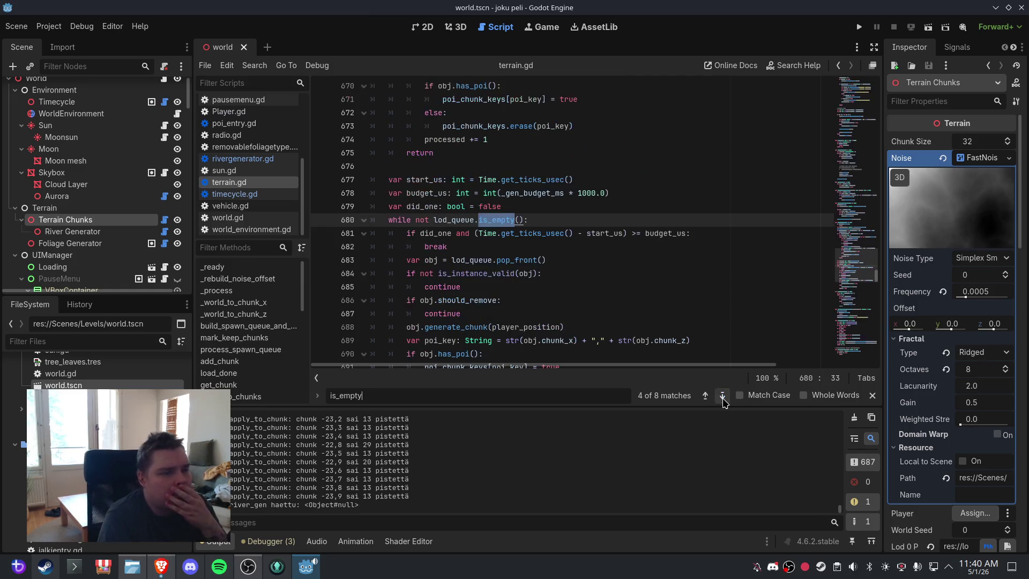
left_click(722, 399)
left_click(722, 399)
left_click(722, 399)
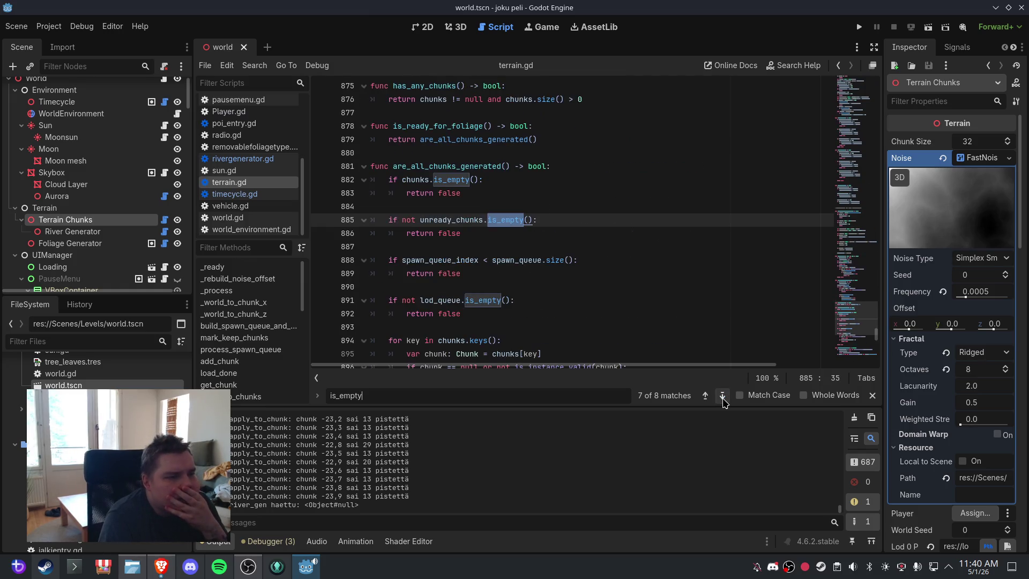
left_click(722, 399)
left_click(722, 399)
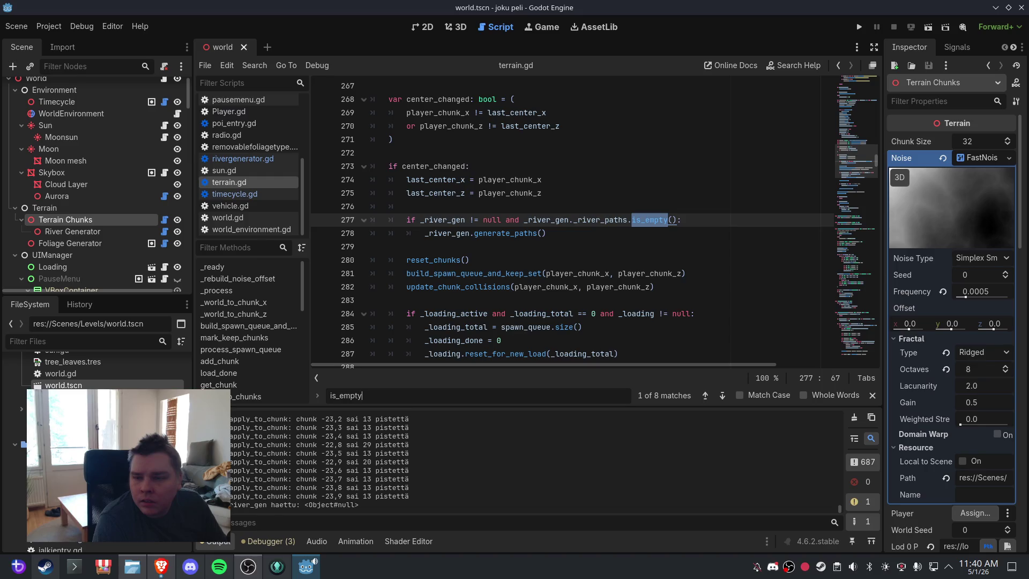
left_click(723, 396)
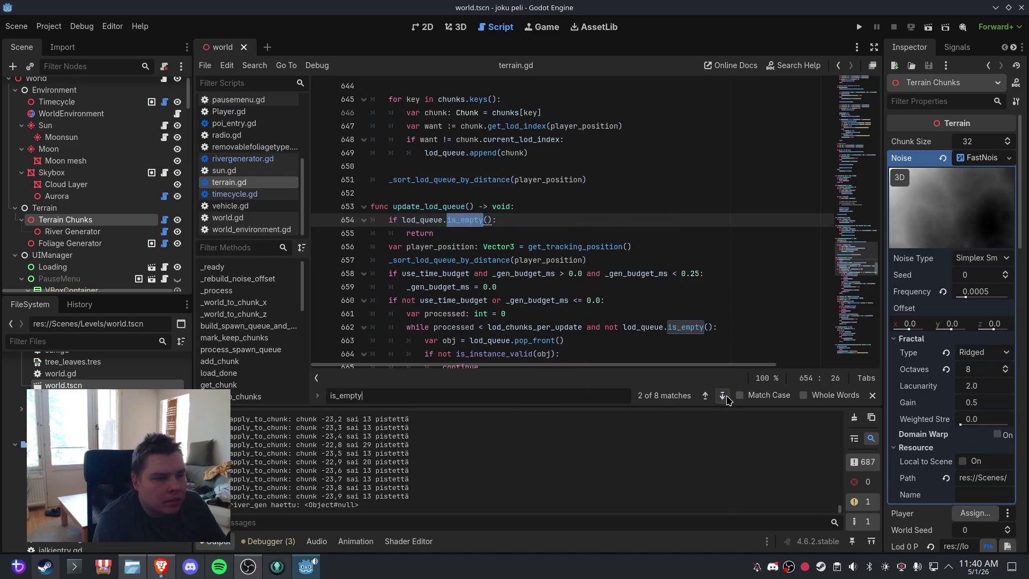
left_click(706, 397)
Replace ' and _river_gen._river_paths.is_empty()' with ':' and save the scene
mouse_move(679, 221)
left_mouse_down()
mouse_move(688, 219)
mouse_move(505, 221)
left_mouse_up()
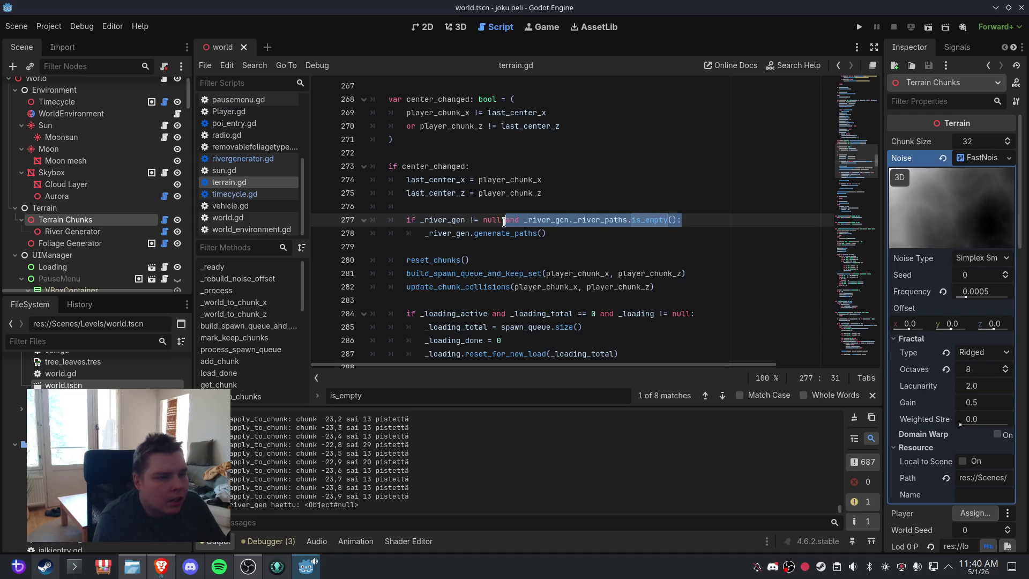
type(":")
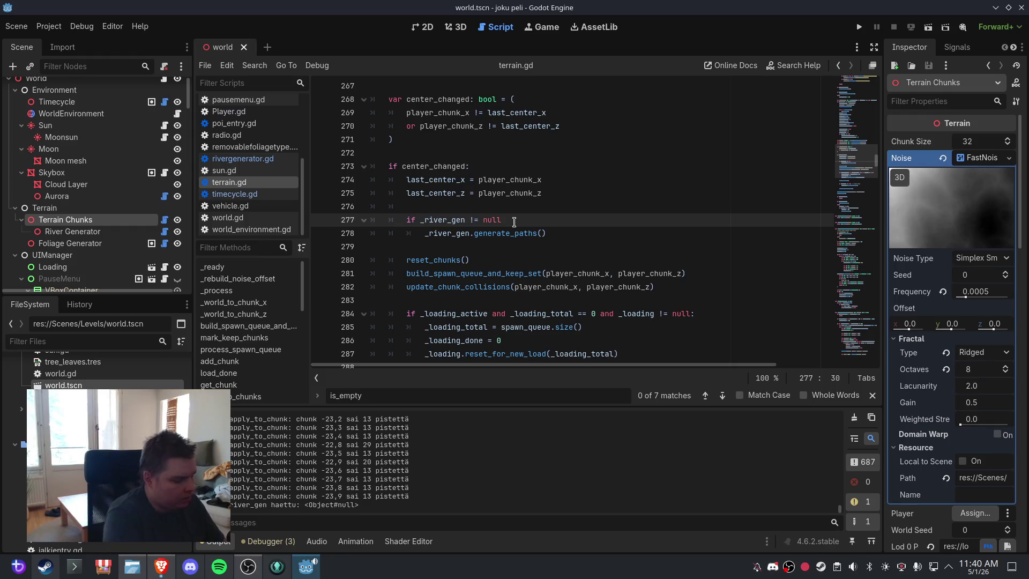
left_click(16, 26)
left_click(37, 102)
Close and reopen world.tscn, then orbit around the regenerated terrain chunks
left_click(456, 27)
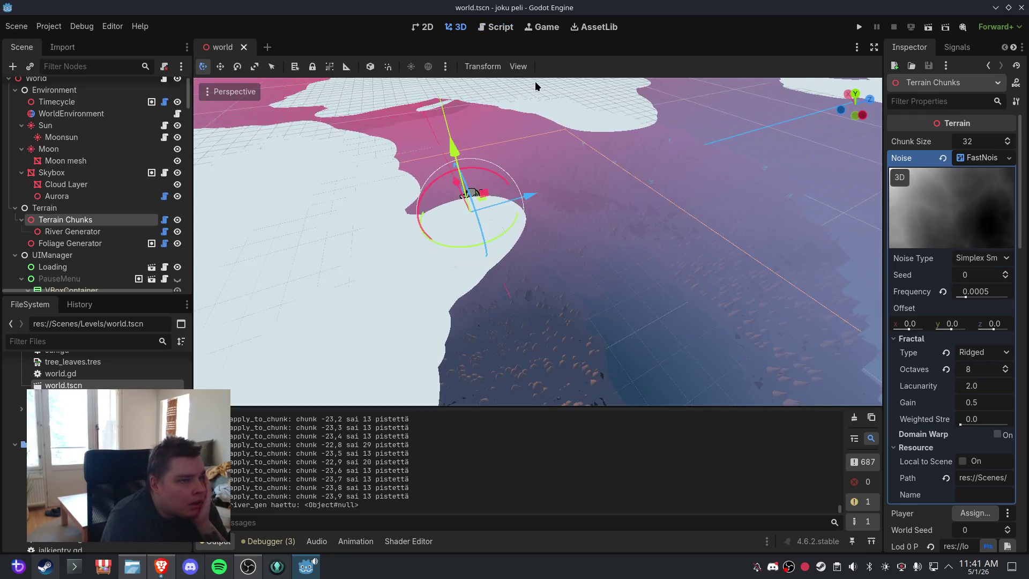
left_click(245, 48)
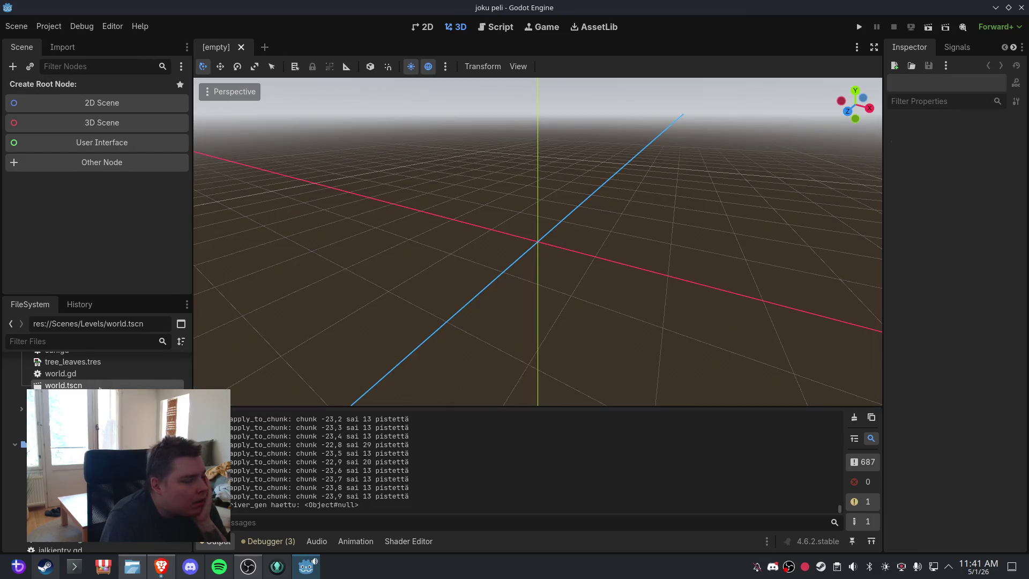
double_click(99, 387)
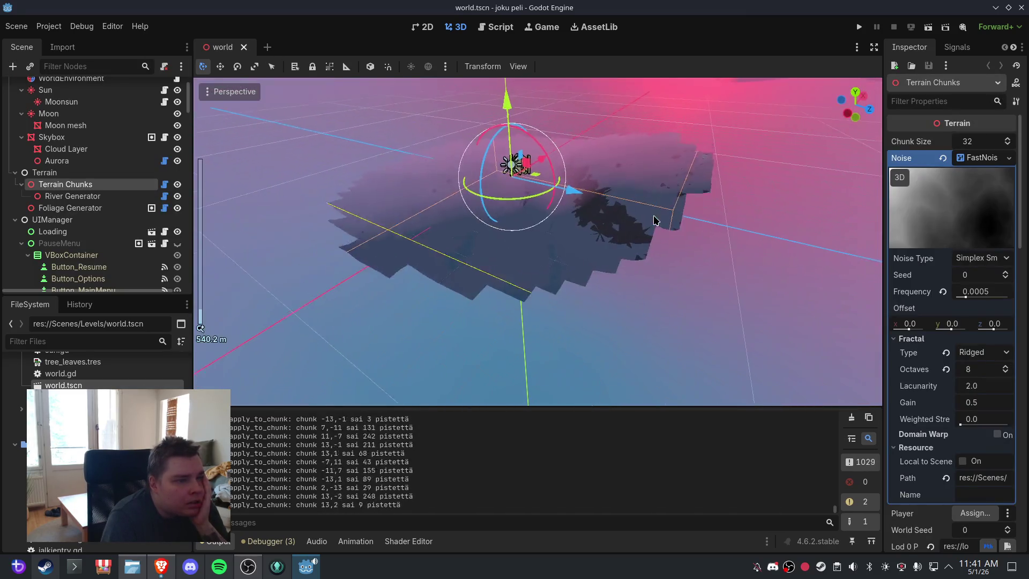
left_click_drag(653, 219, 596, 218)
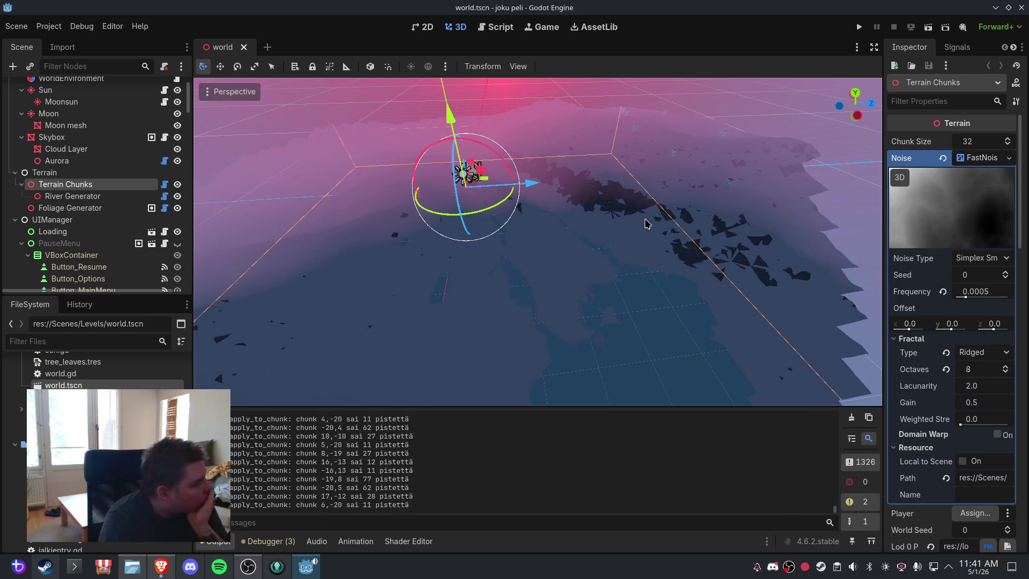
left_click_drag(634, 227, 539, 219)
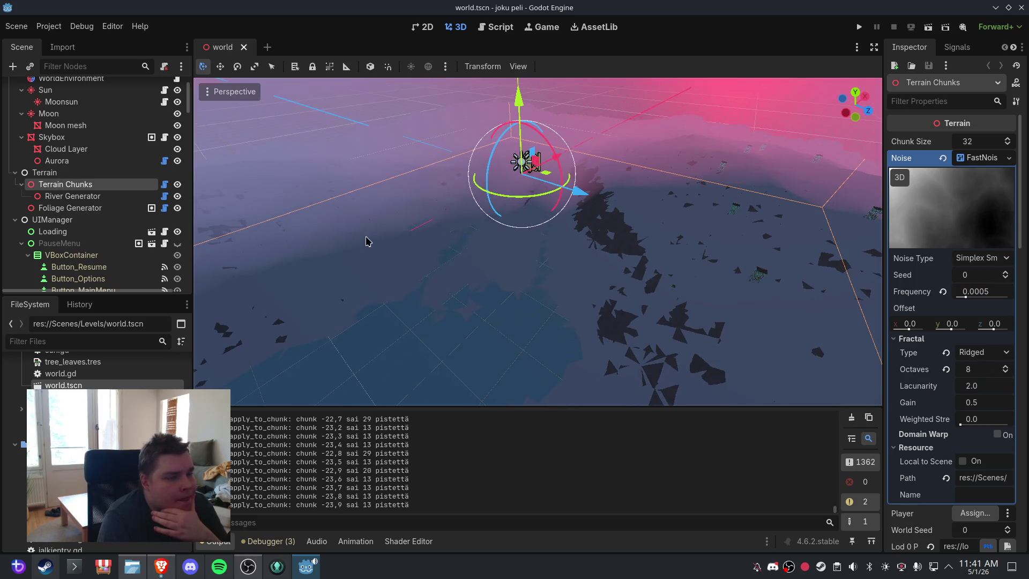
left_click_drag(365, 241, 566, 216)
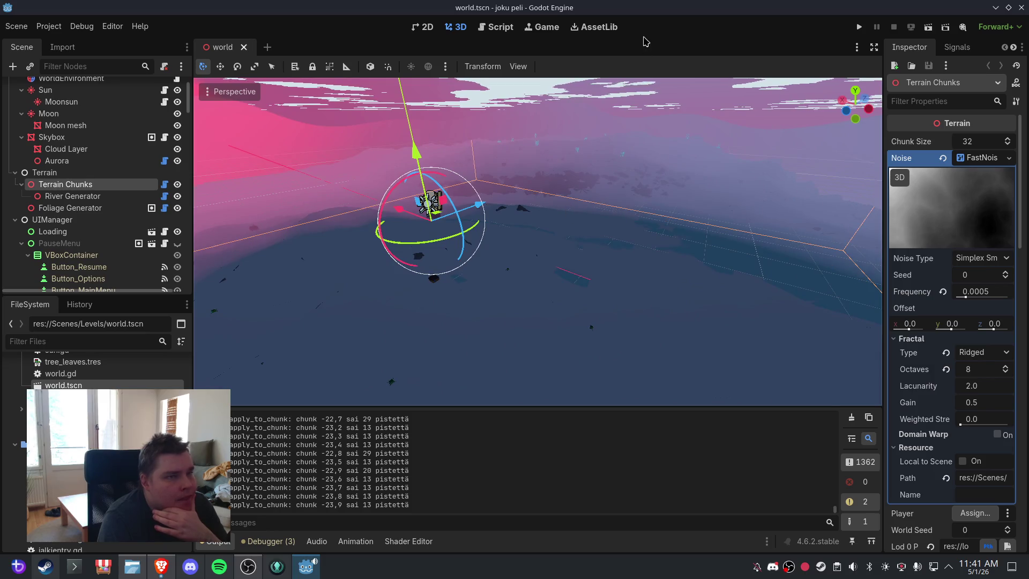
Run the game, fly forward with W over the snowy lake terrain, then save the scene
left_click(859, 27)
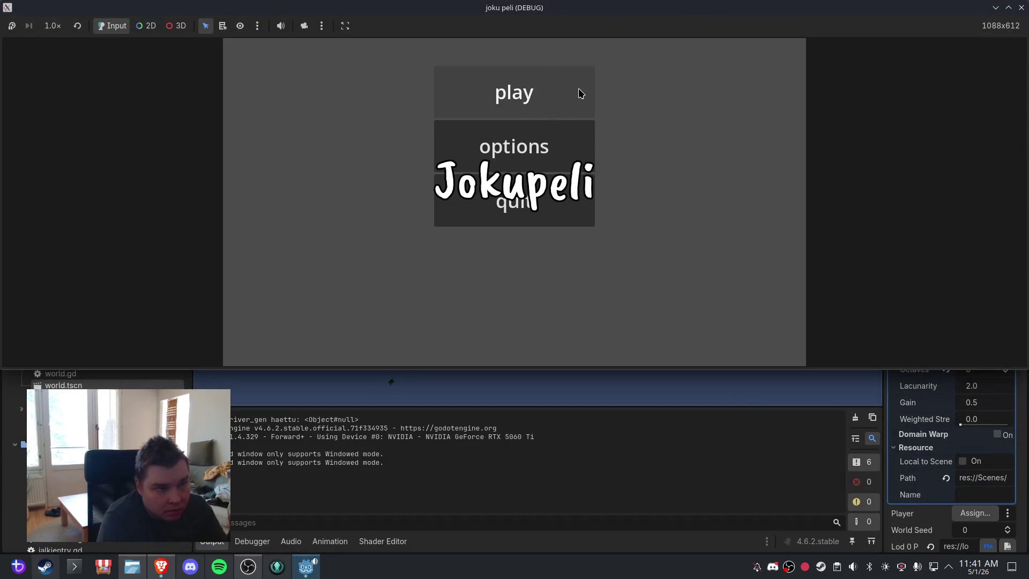
left_click(579, 92)
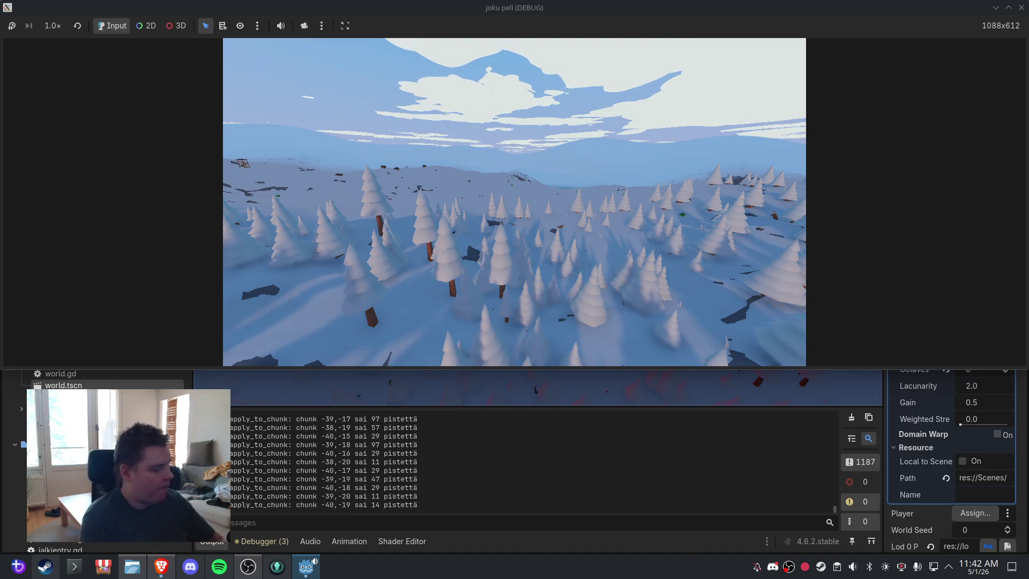
key("w")
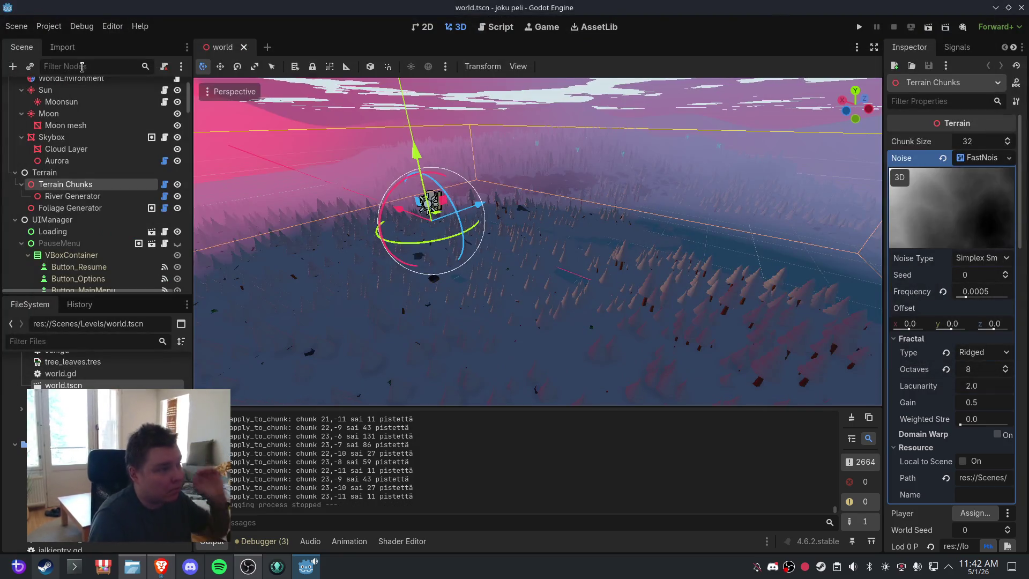
left_click(16, 26)
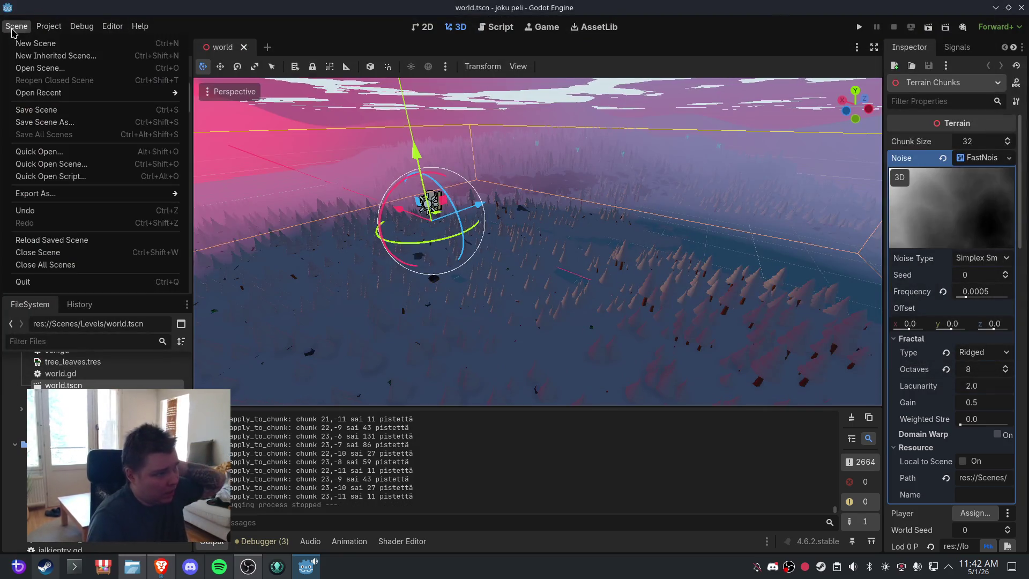
Save the scene and lower fly_speed in Player.gd from 25.0 to 15.0
left_click(51, 109)
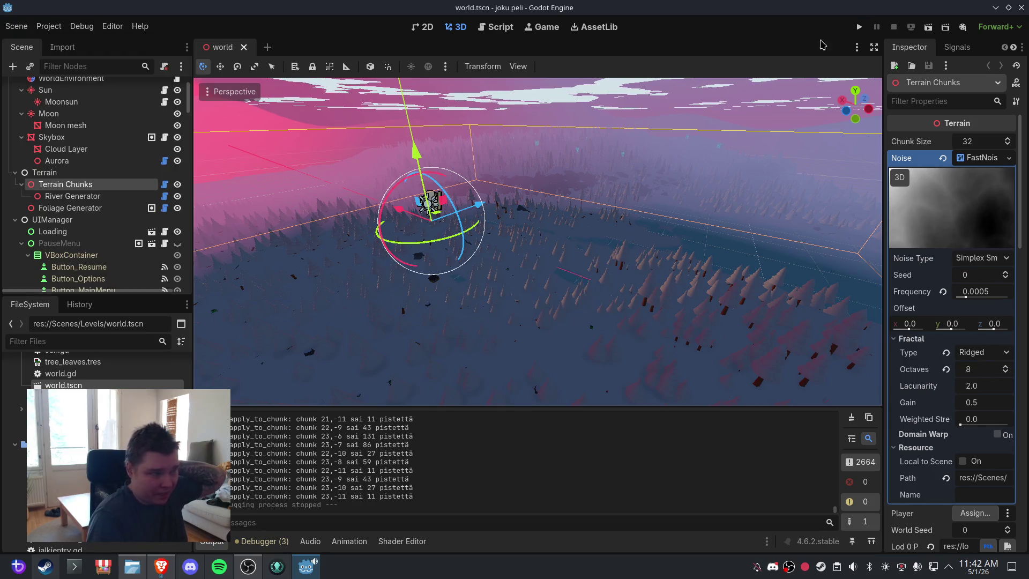
left_click(482, 31)
left_click(247, 111)
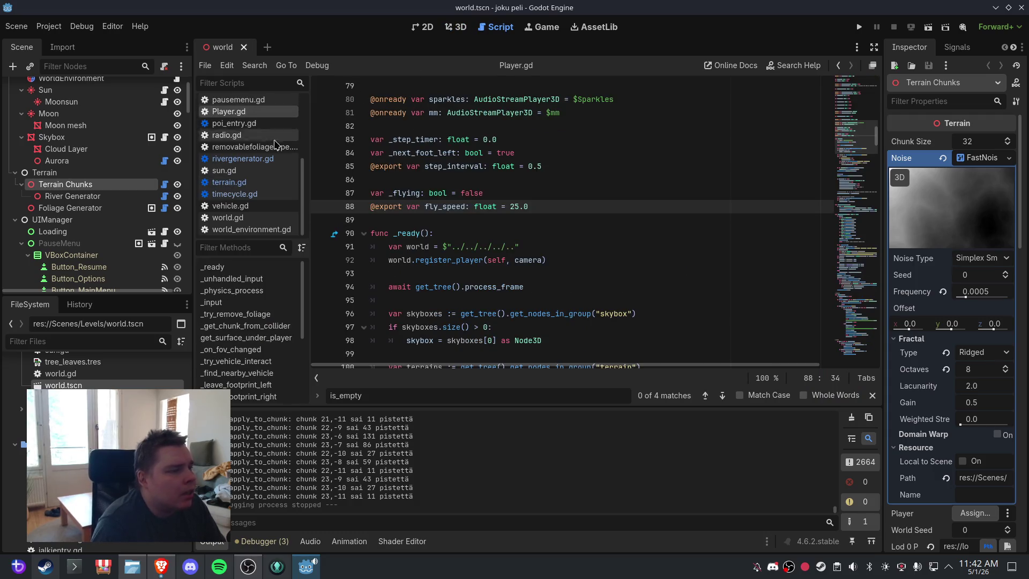
left_click(252, 206)
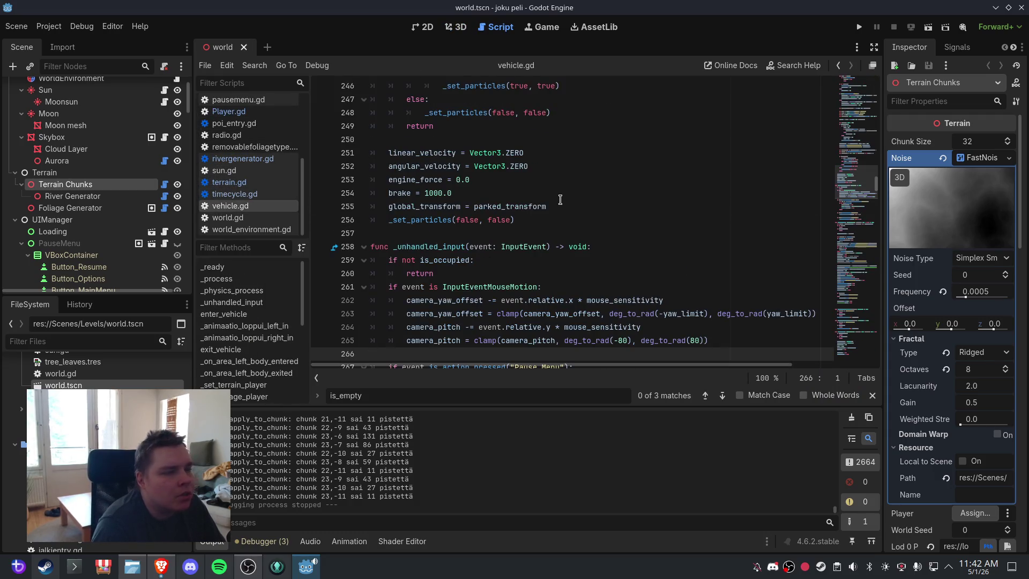
scroll(560, 199, "up", 20)
scroll(560, 199, "up", 20)
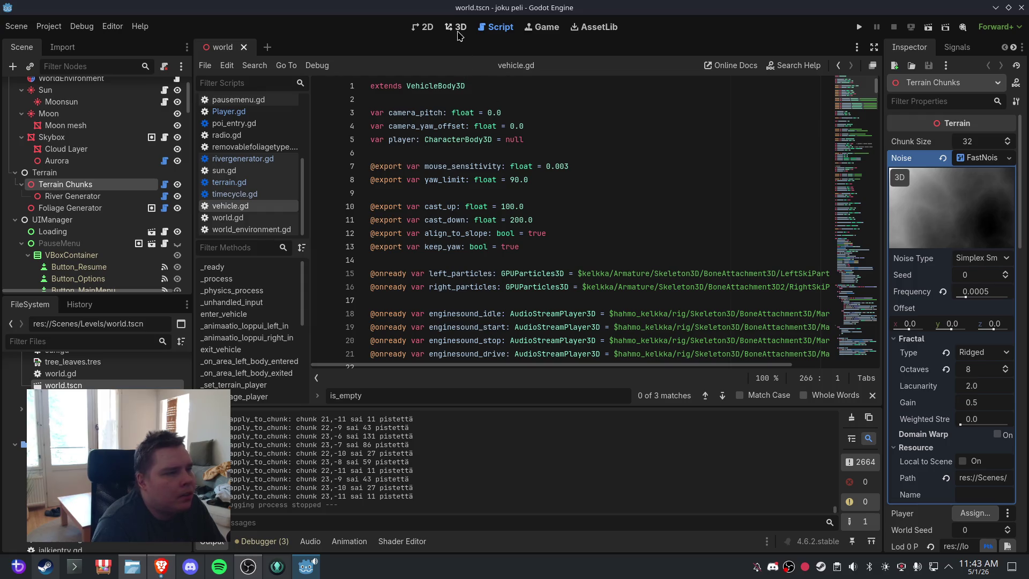
left_click(228, 112)
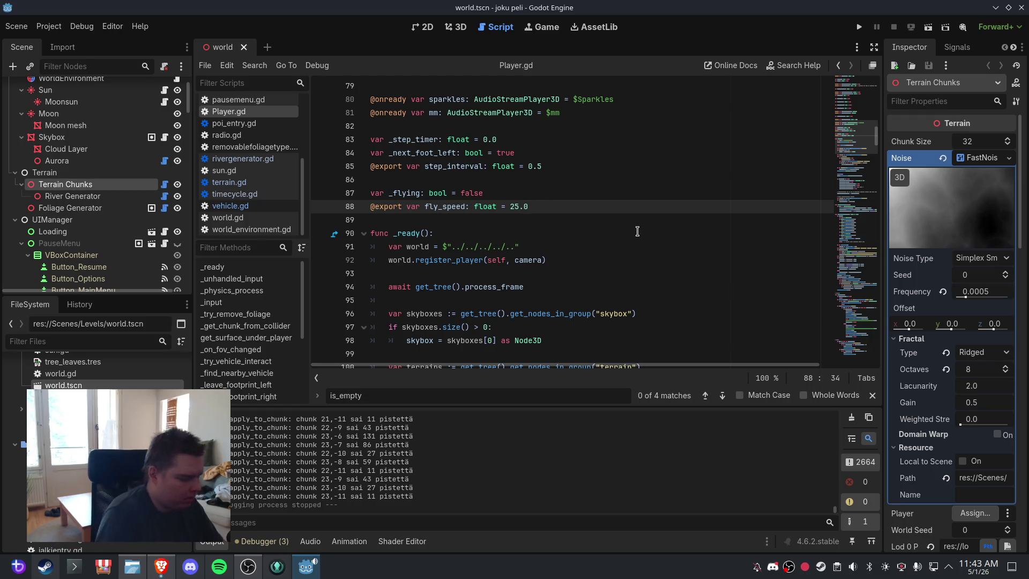
Save the speed change, return to the 3D world view, and run the game again
left_click(16, 26)
left_click(43, 110)
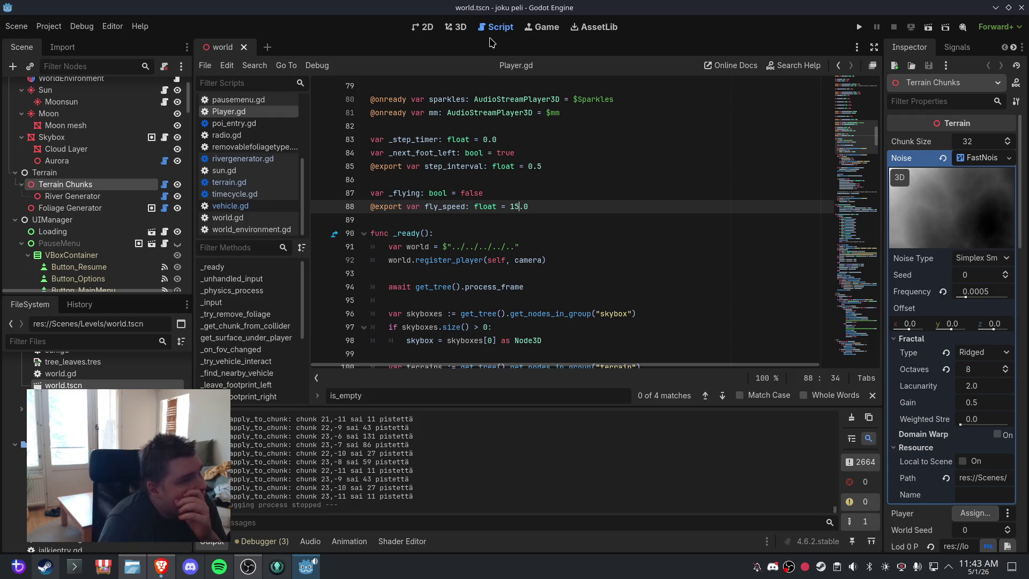
key("ctrl+F2")
left_click(859, 27)
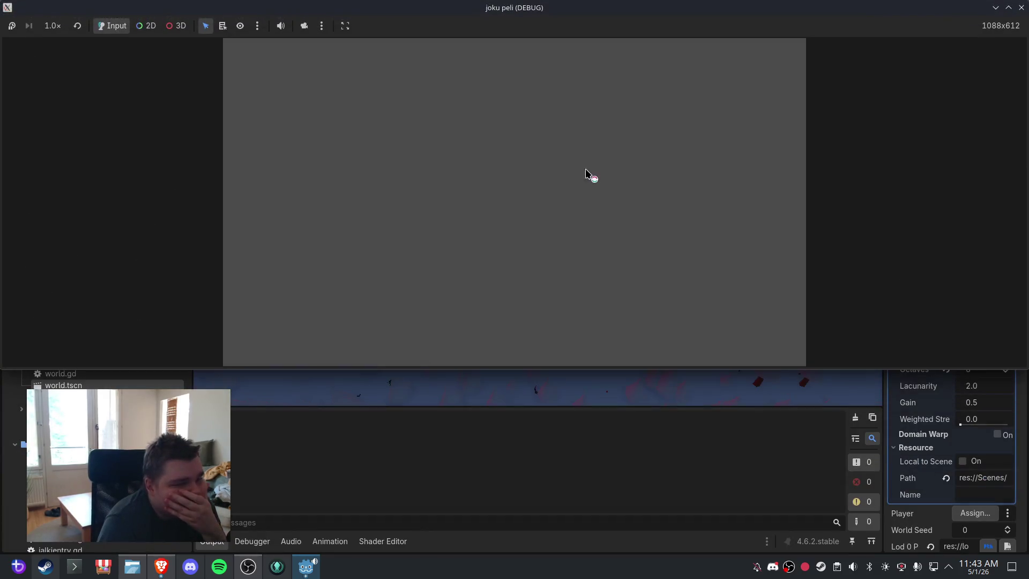
Start the game with Play from its main menu to fly over the snowy forest
left_click(571, 88)
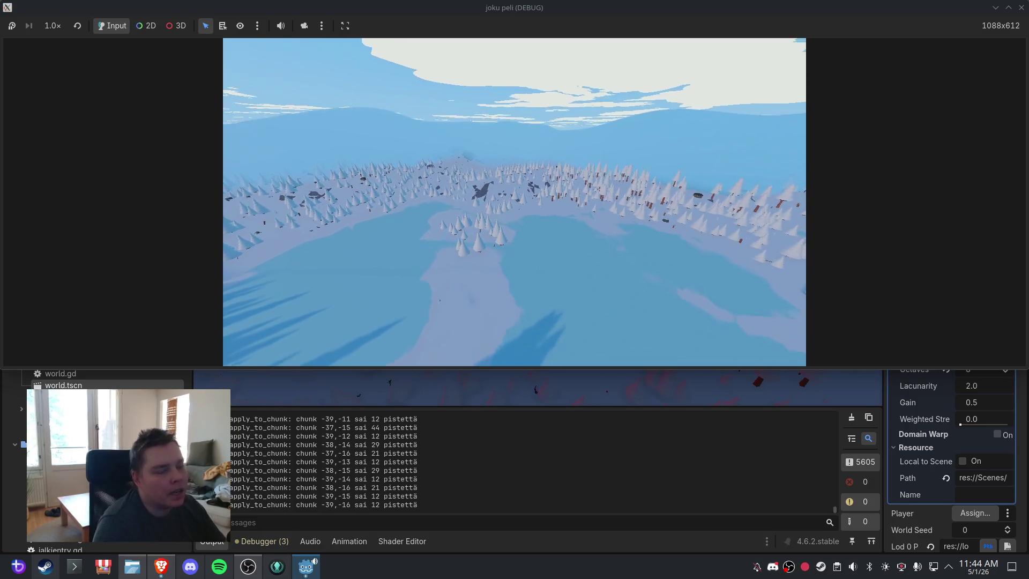
Stop the running game with F8 to return to the editor's 3D terrain view
key("F8")
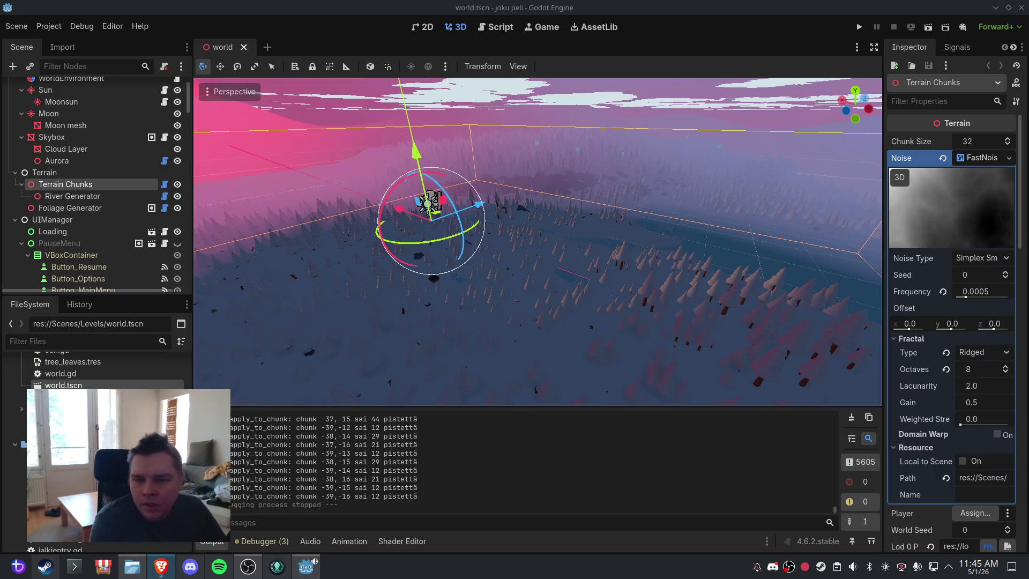
In terrain.gd, paste variables tracking the last river regeneration after the noise offset declarations
left_click(494, 27)
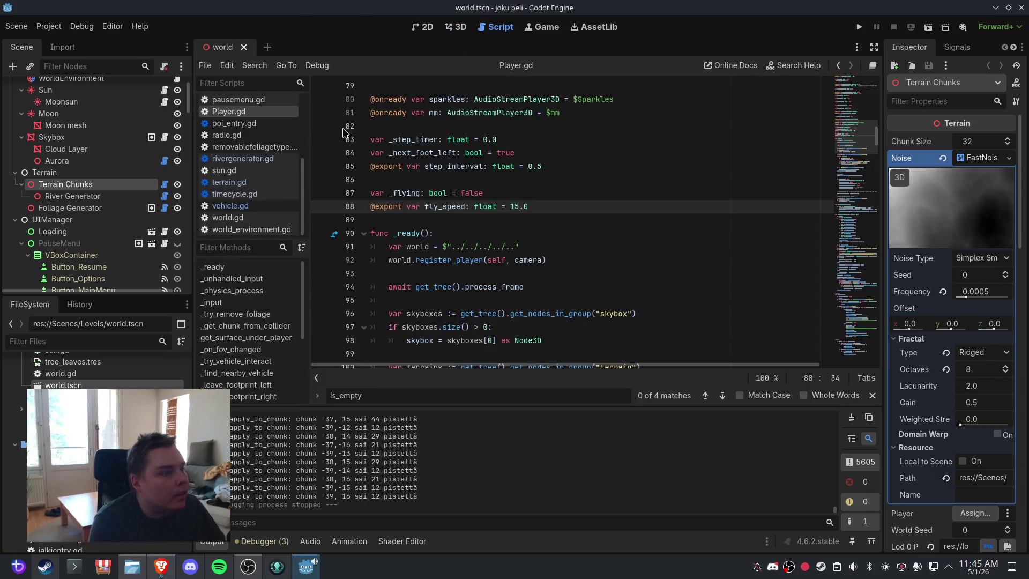
left_click(228, 182)
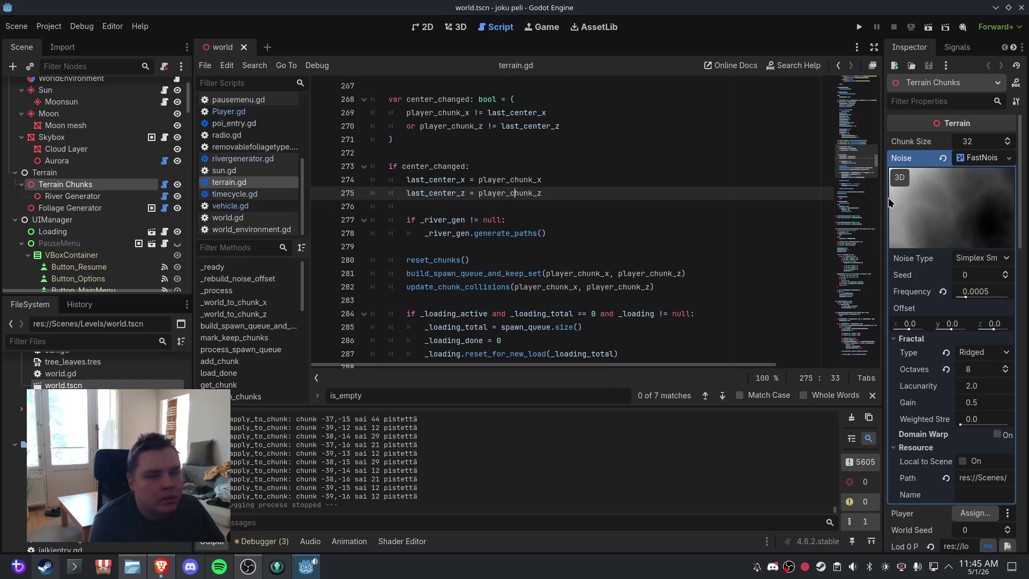
left_click_drag(877, 161, 877, 118)
scroll(514, 161, "down", 1)
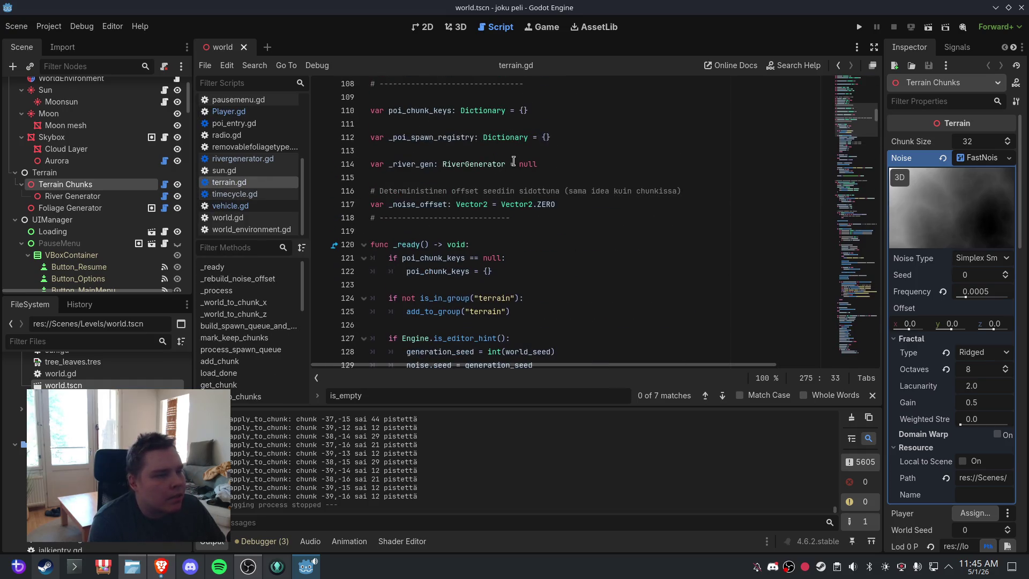
left_click(561, 223)
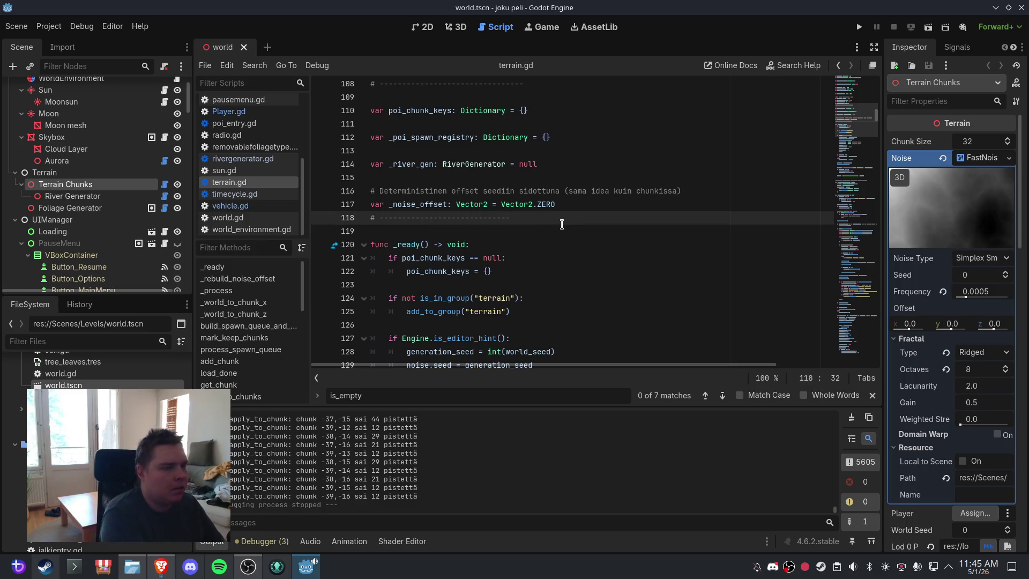
key("Return")
key("Return")
type("var _last_river_gen_x: int = 999999 var _last_river_gen_z: int = 999999 @export var river_regen_interval_chunks: int = 5")
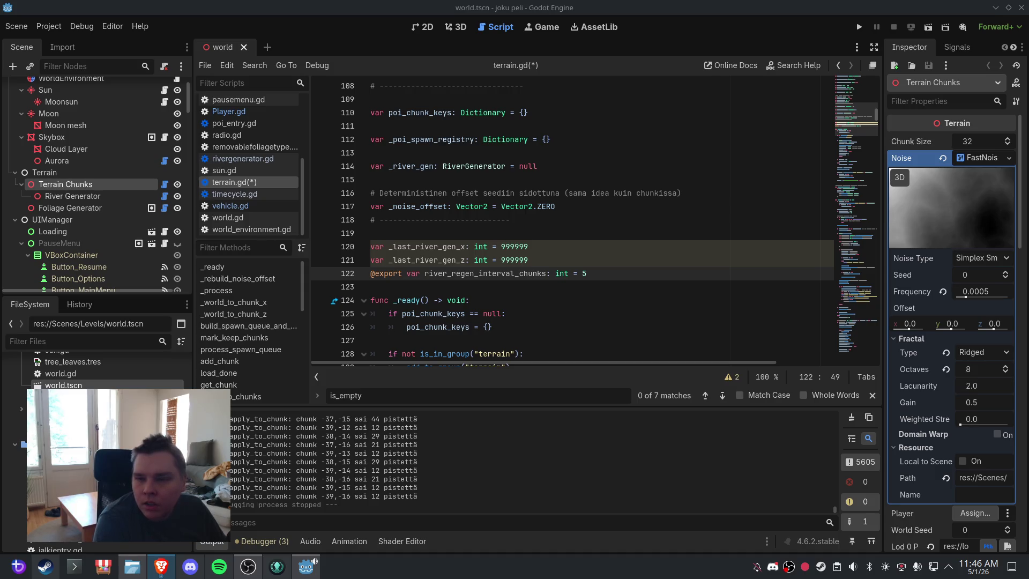
Replace the old 'if center' river regeneration block with code gated on should_regen_rivers
left_click(546, 300)
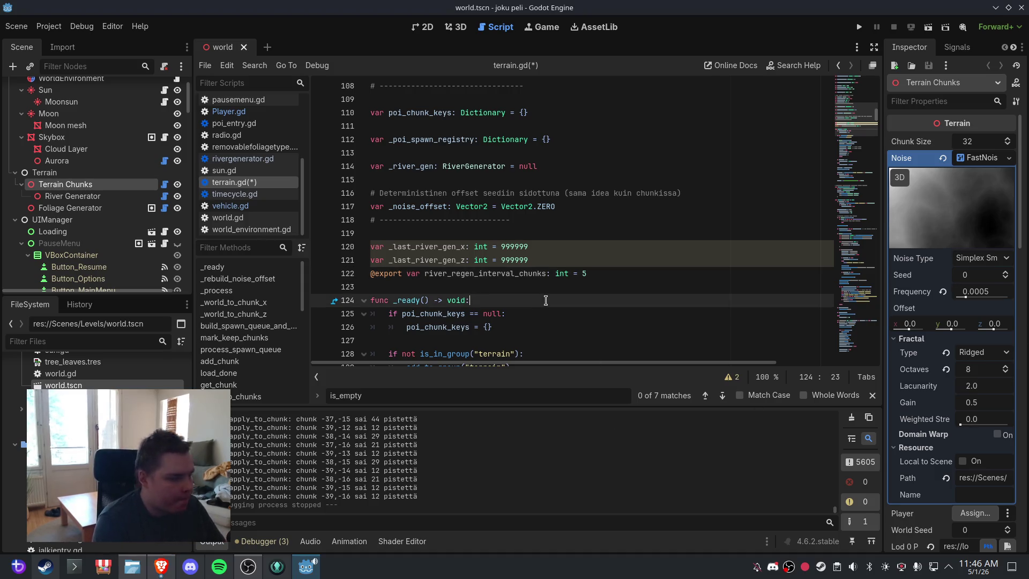
key("ctrl+f")
type("if center")
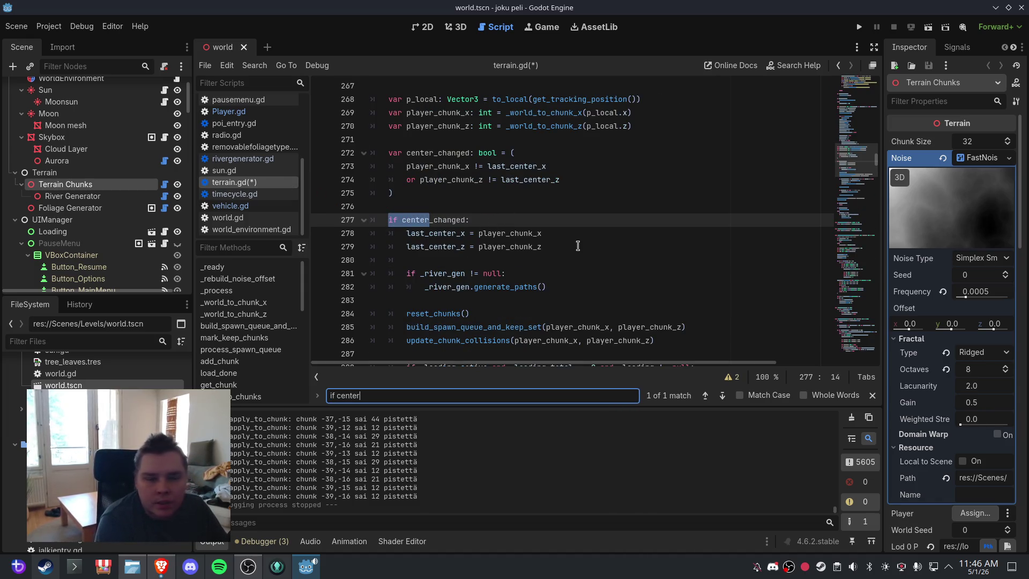
left_click(567, 245)
scroll(569, 246, "down", 9)
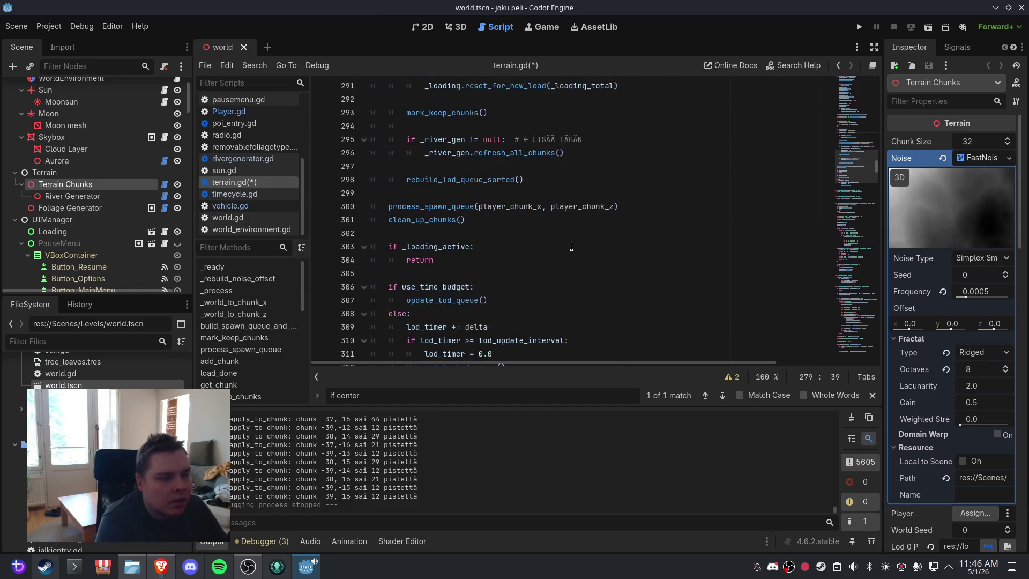
scroll(571, 245, "down", 2)
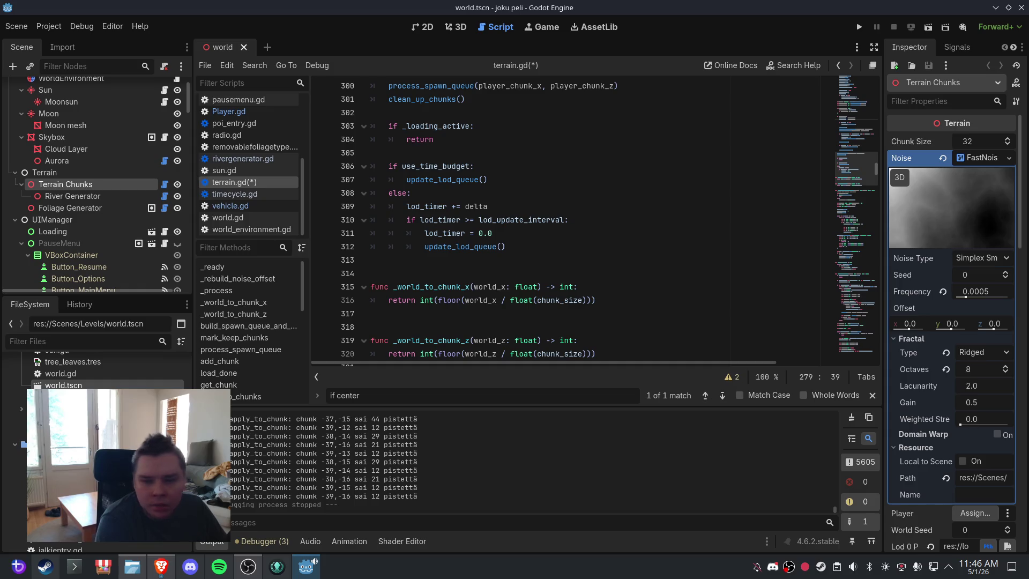
scroll(580, 225, "up", 2)
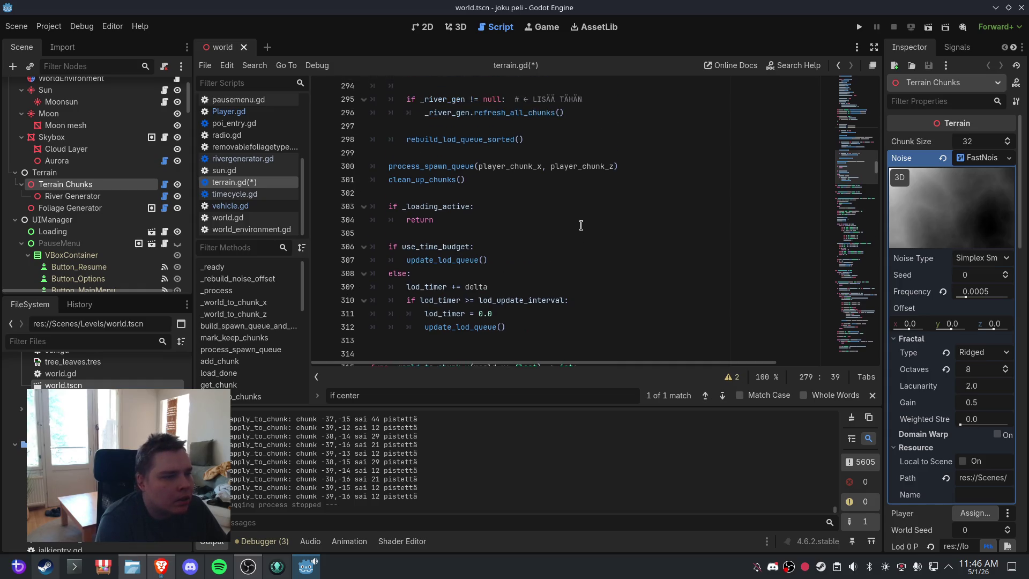
scroll(581, 225, "up", 5)
mouse_move(540, 348)
left_mouse_down()
mouse_move(483, 300)
mouse_move(472, 271)
mouse_move(536, 340)
mouse_move(462, 258)
mouse_move(368, 180)
left_mouse_up()
scroll(462, 258, "up", 3)
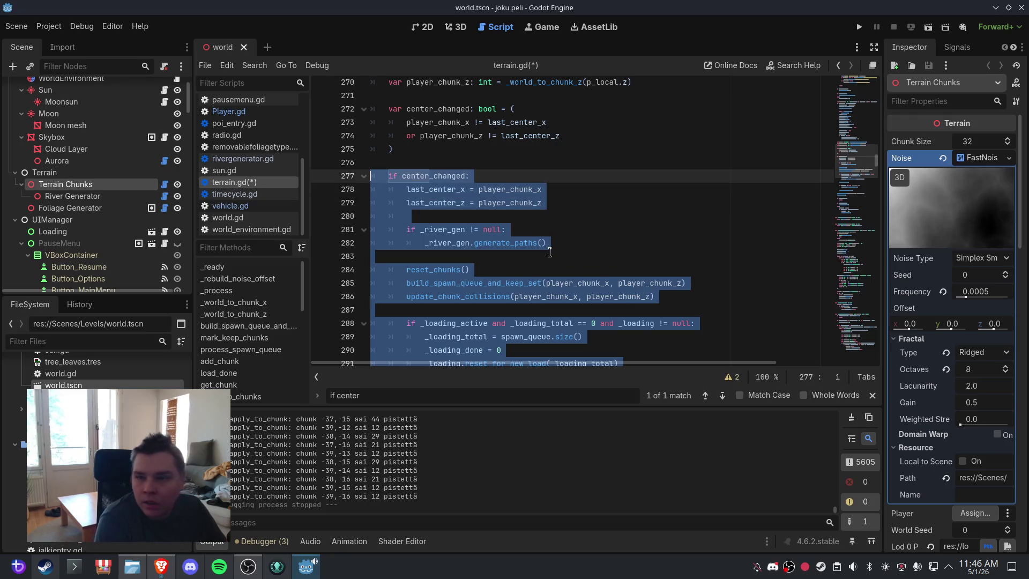
key("ctrl+v")
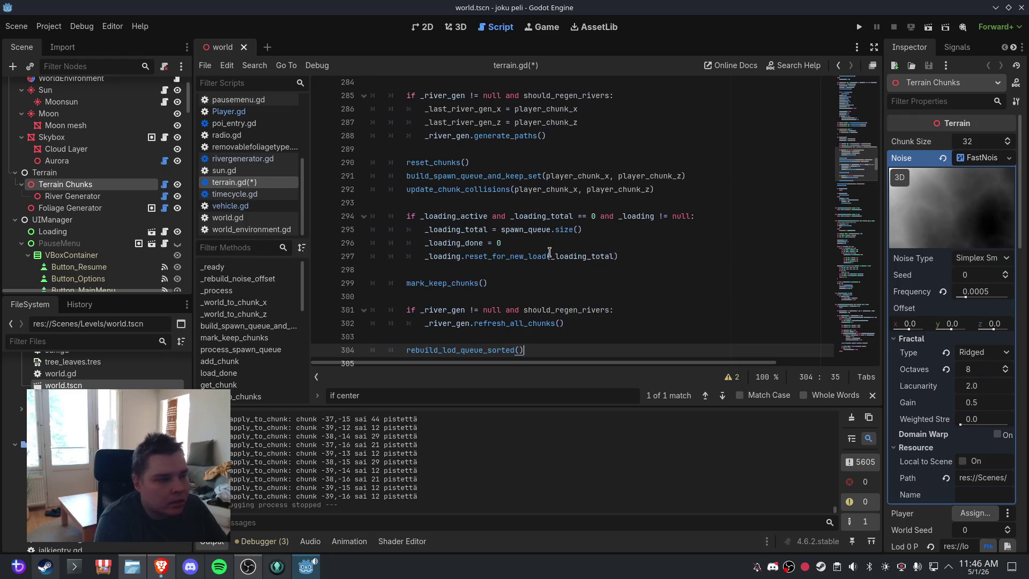
Save the world scene and return to the 3D view
left_click(16, 25)
left_click(37, 93)
left_click(458, 27)
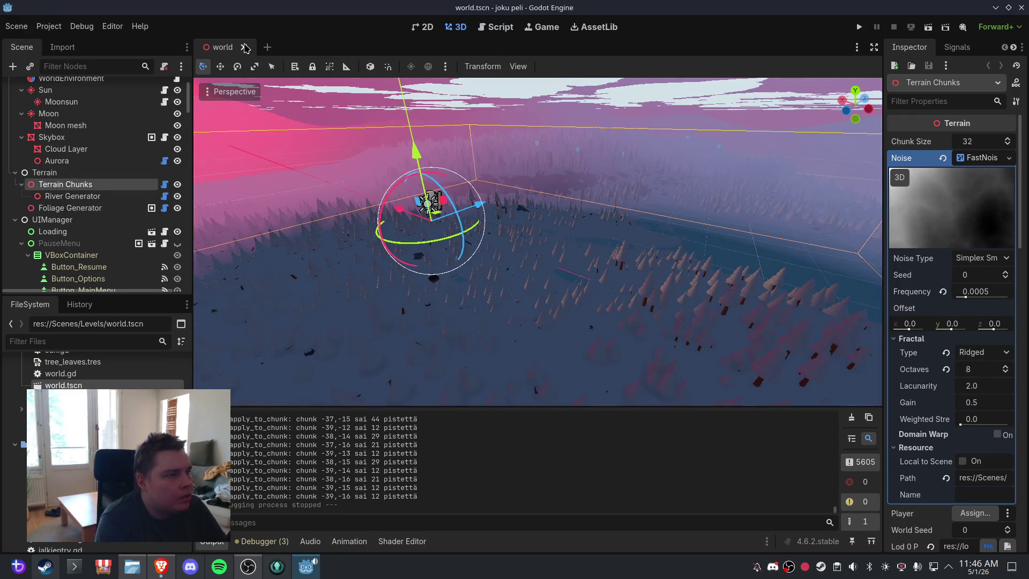
Close and reopen world.tscn, orbit over the generated terrain, and run the project
left_click(244, 47)
double_click(97, 384)
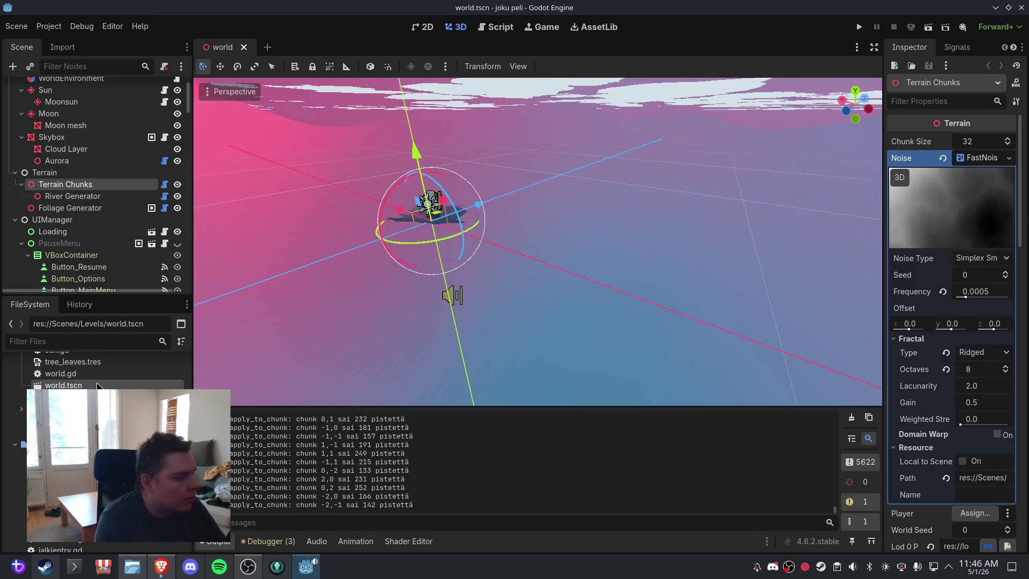
mouse_move(551, 219)
left_mouse_down()
mouse_move(553, 236)
mouse_move(540, 230)
mouse_move(593, 228)
mouse_move(501, 283)
left_mouse_up()
scroll(501, 283, "down", 5)
mouse_move(563, 223)
left_mouse_down()
mouse_move(616, 184)
mouse_move(602, 259)
mouse_move(609, 221)
mouse_move(600, 239)
left_mouse_up()
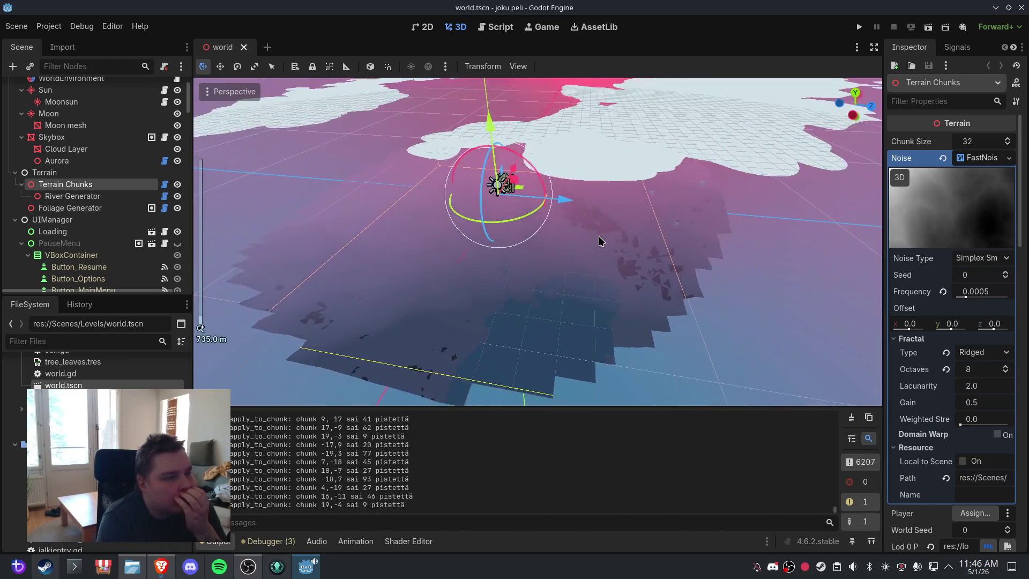
left_click_drag(546, 263, 579, 232)
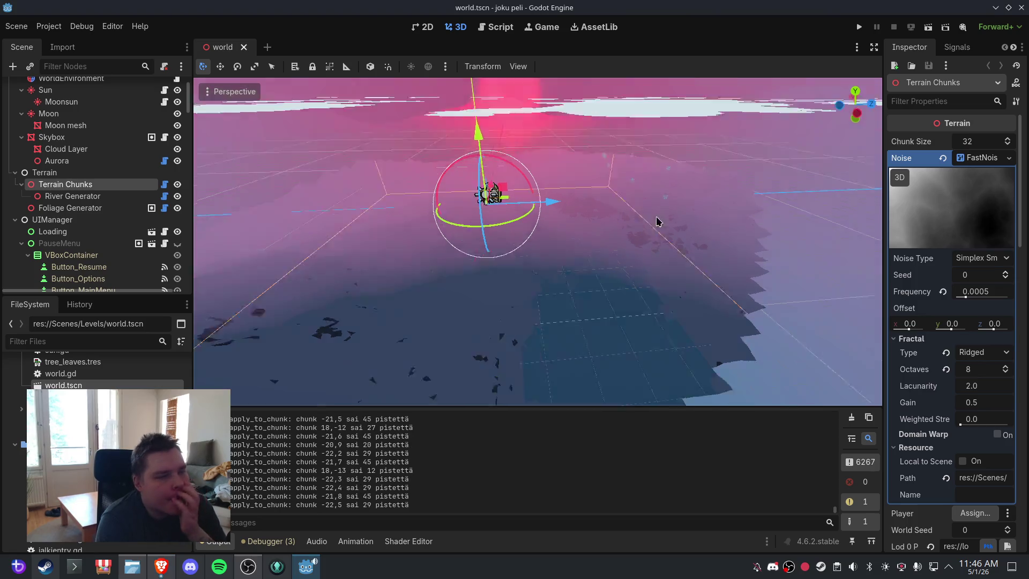
scroll(659, 223, "up", 2)
scroll(647, 239, "down", 5)
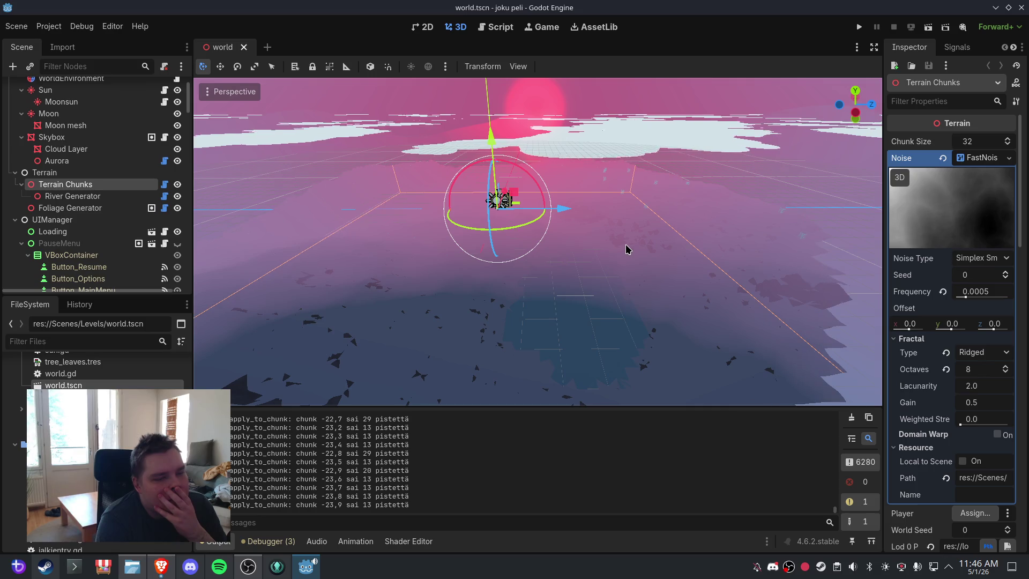
left_click(856, 28)
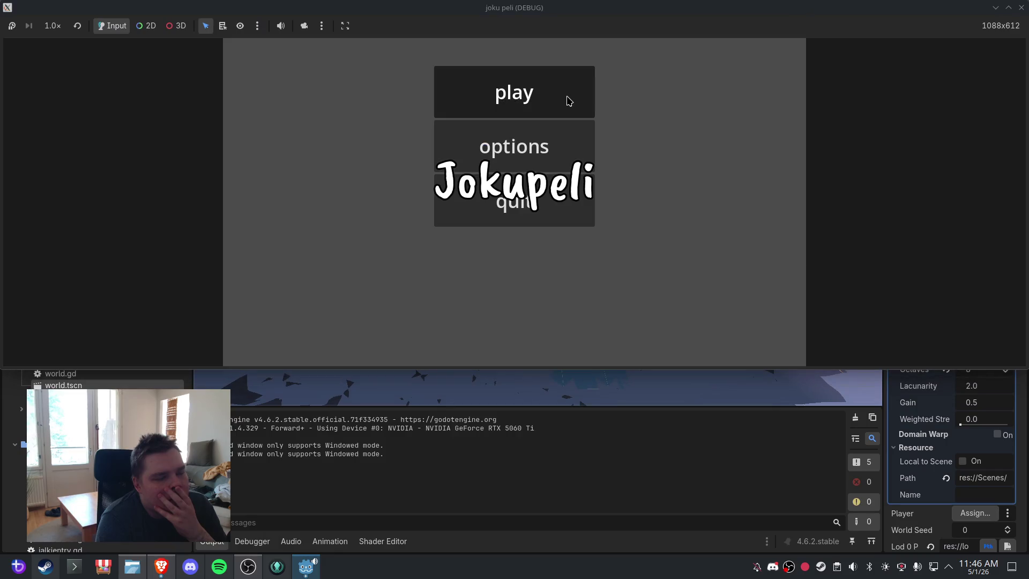
Choose play on the Jokupeli title menu to start the game
left_click(567, 100)
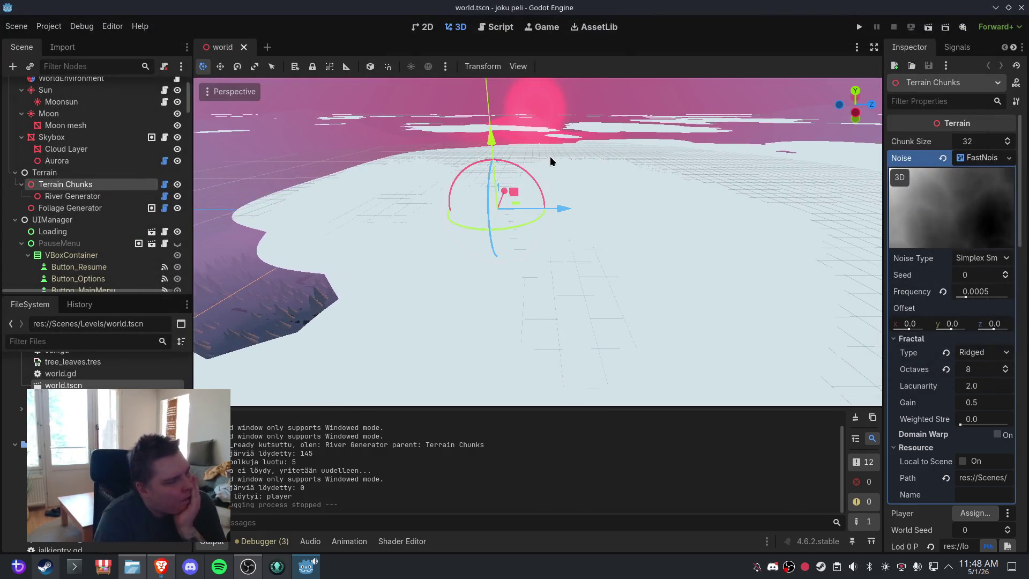
Open world.gd in the script editor, scrolled to its first line
scroll(612, 237, "down", 10)
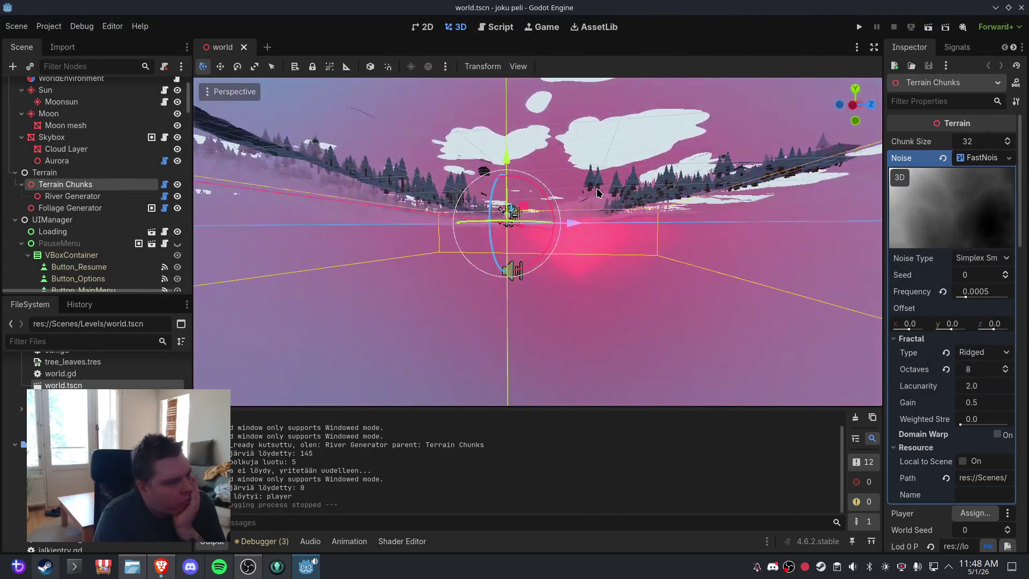
scroll(596, 189, "up", 8)
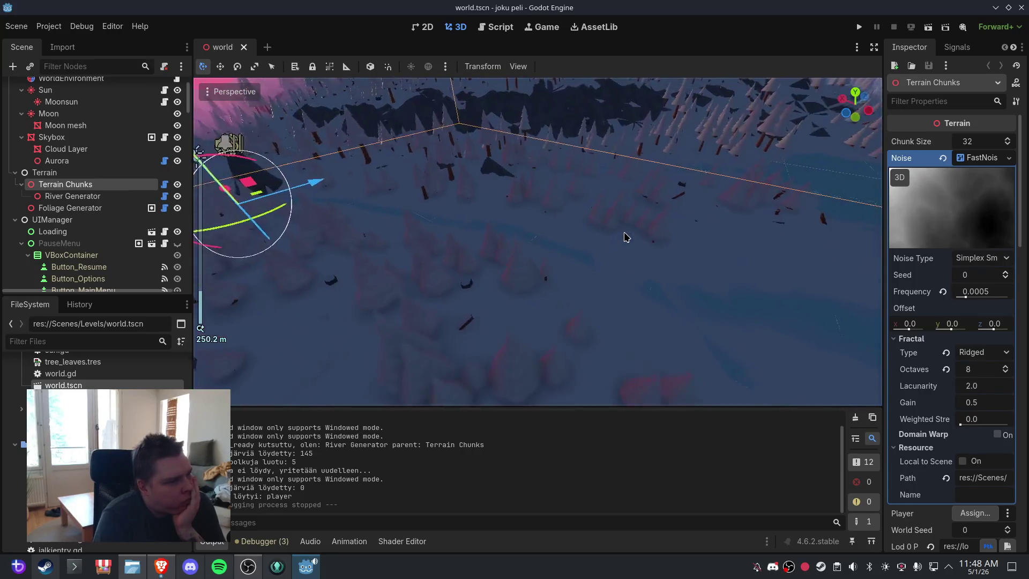
scroll(616, 237, "down", 5)
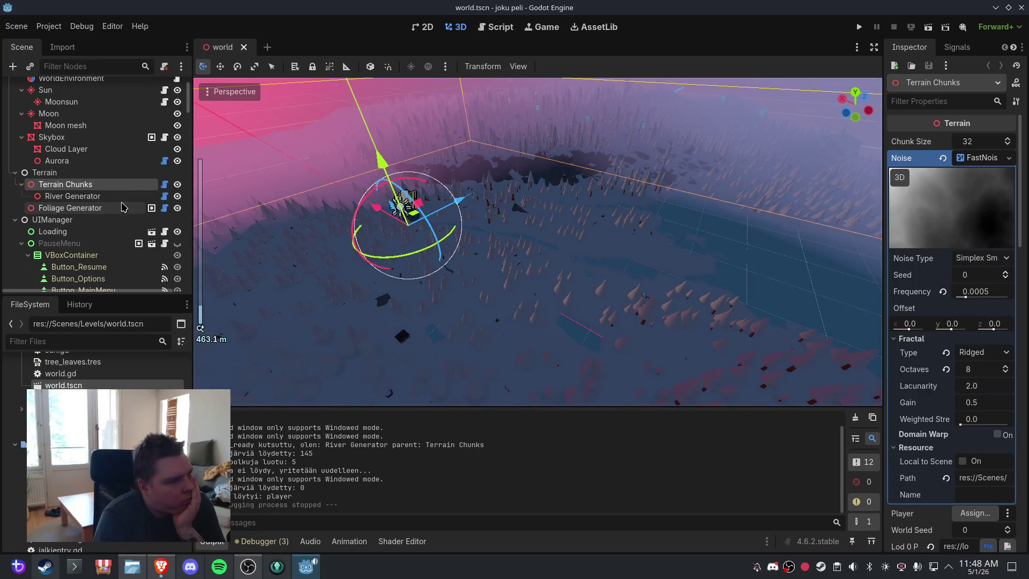
scroll(105, 170, "down", 10)
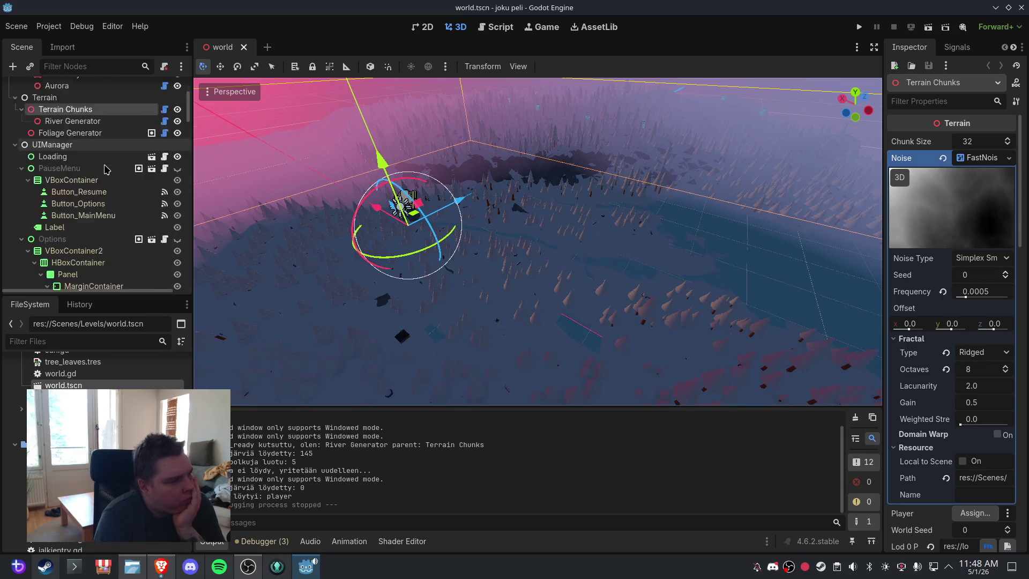
scroll(106, 171, "up", 10)
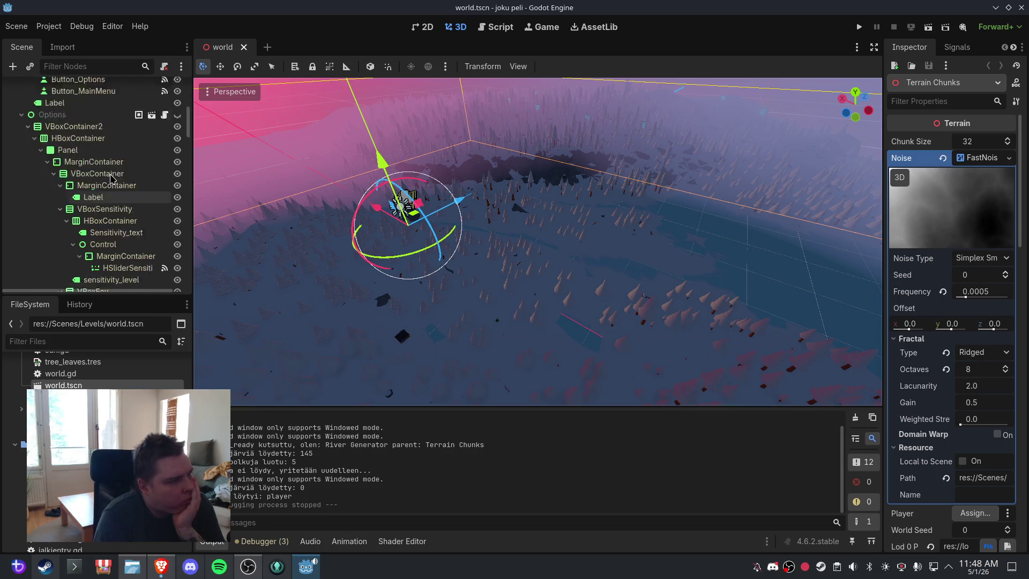
left_click(496, 27)
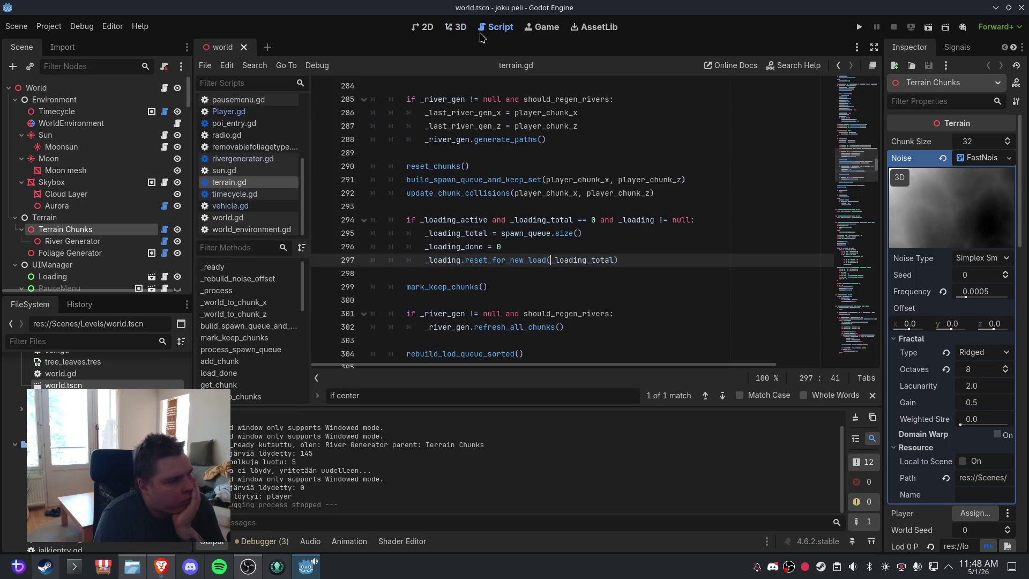
left_click(228, 217)
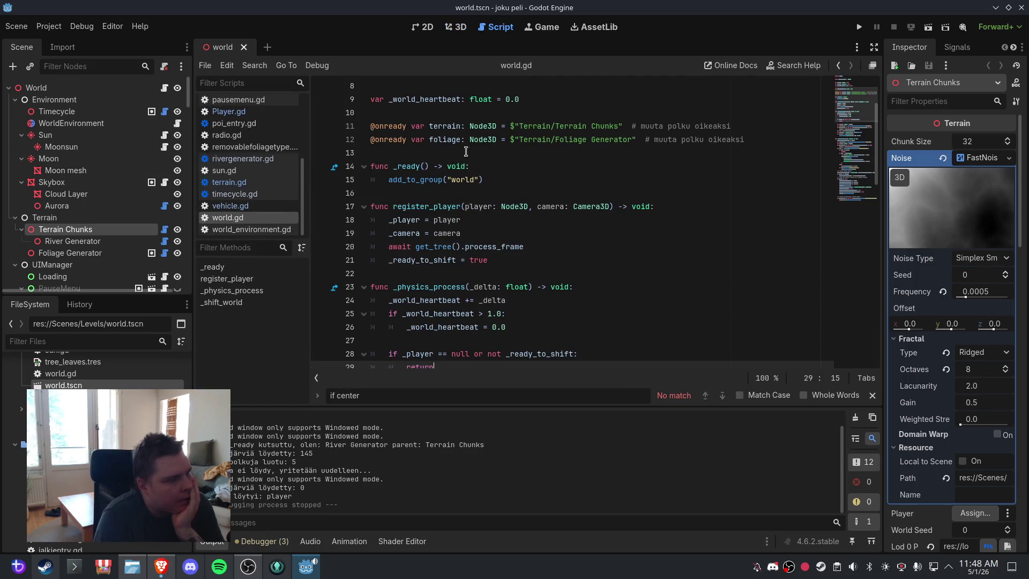
scroll(465, 152, "up", 3)
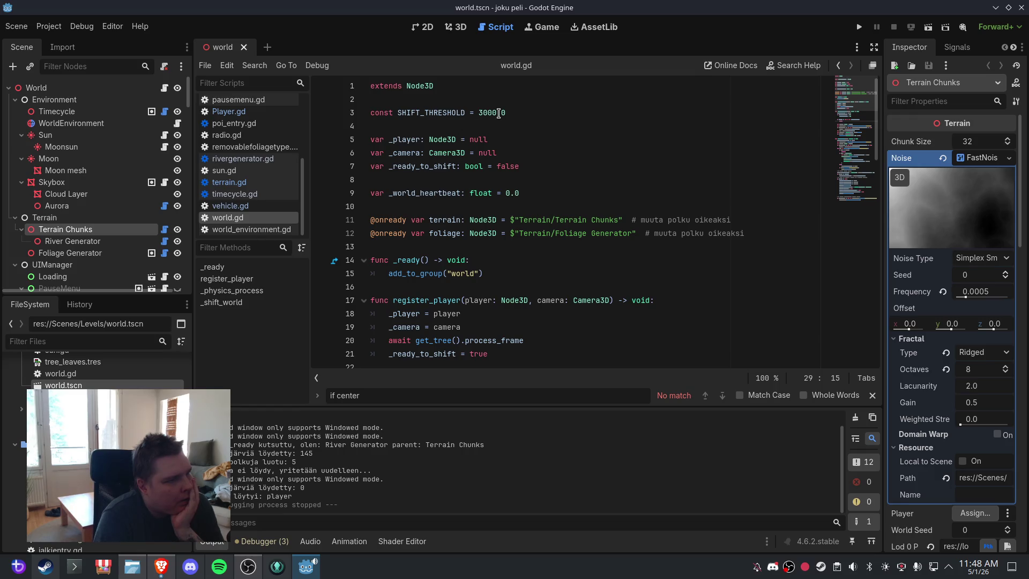
Set SHIFT_THRESHOLD in world.gd to 1000.0, save, run the project and press play
left_click_drag(496, 113, 487, 112)
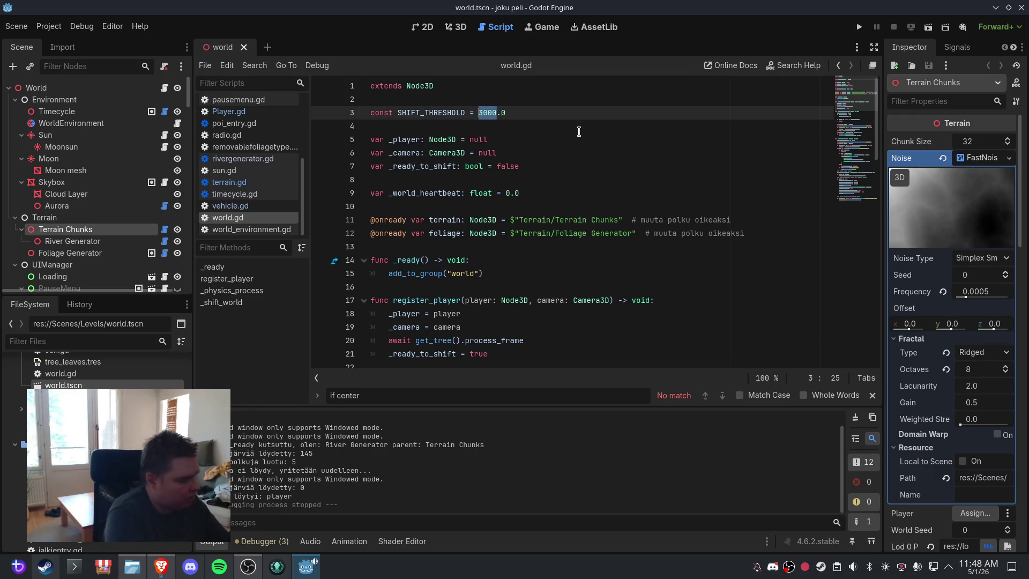
left_click(16, 26)
left_click(43, 110)
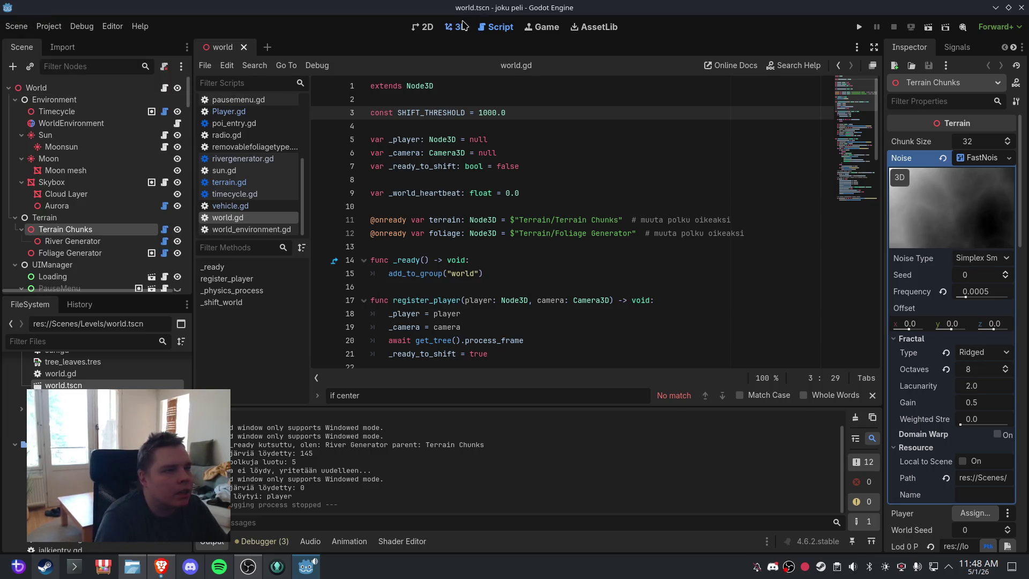
left_click(462, 27)
key("ctrl+s")
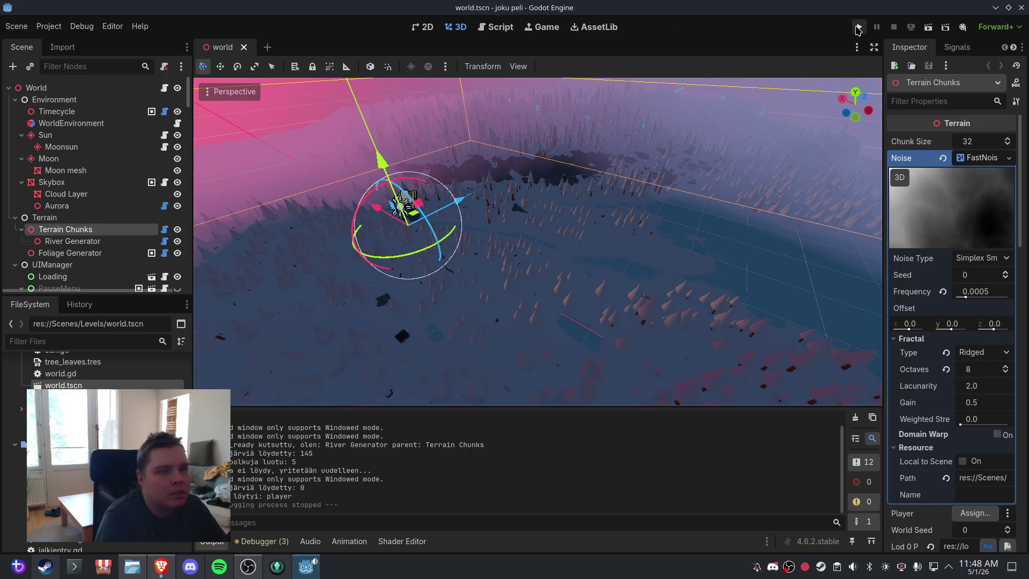
left_click(858, 28)
left_click(551, 106)
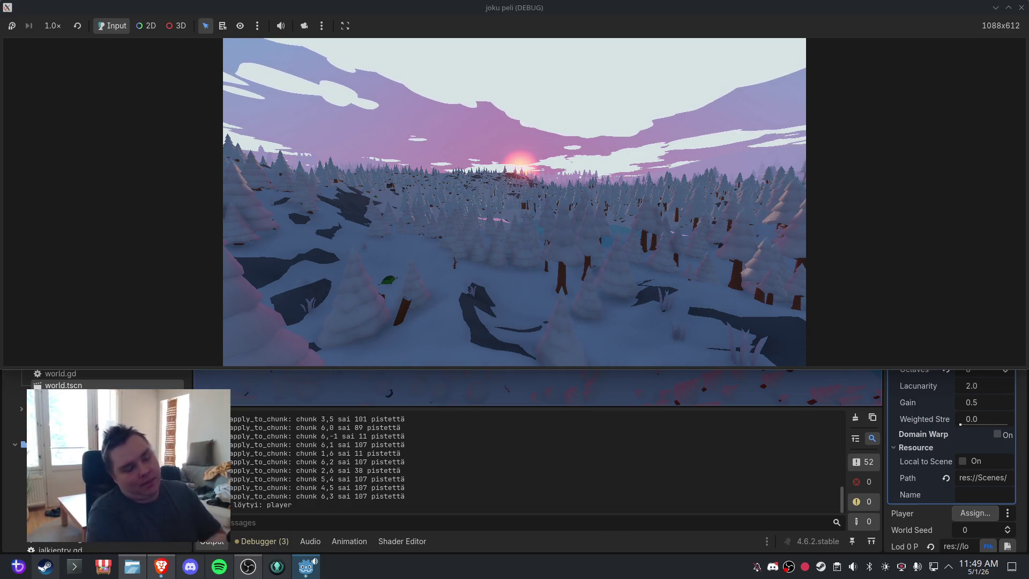
Fly forward over the snowy forest and frozen river toward the sun, then stop with F8
key("w")
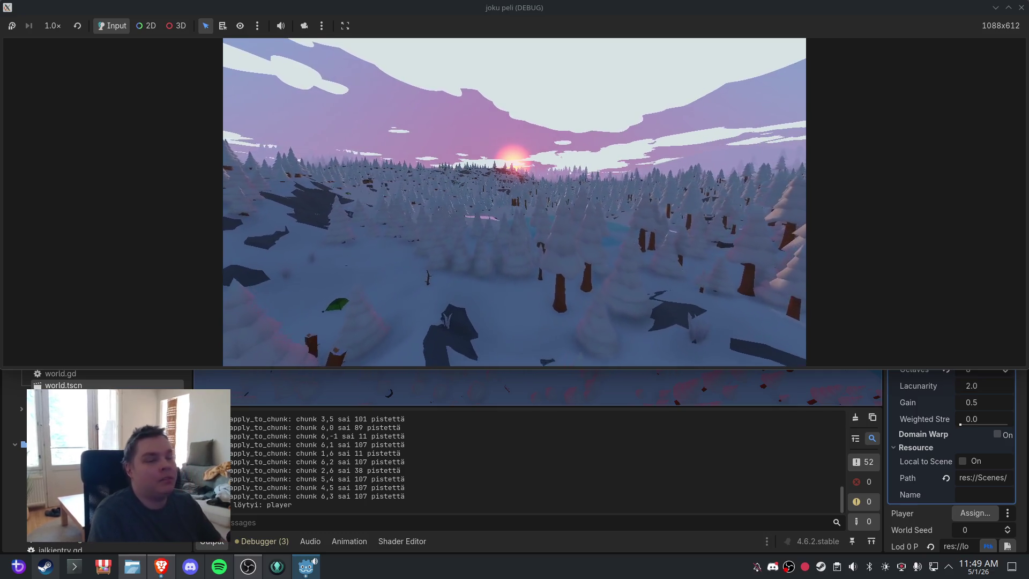
key("w")
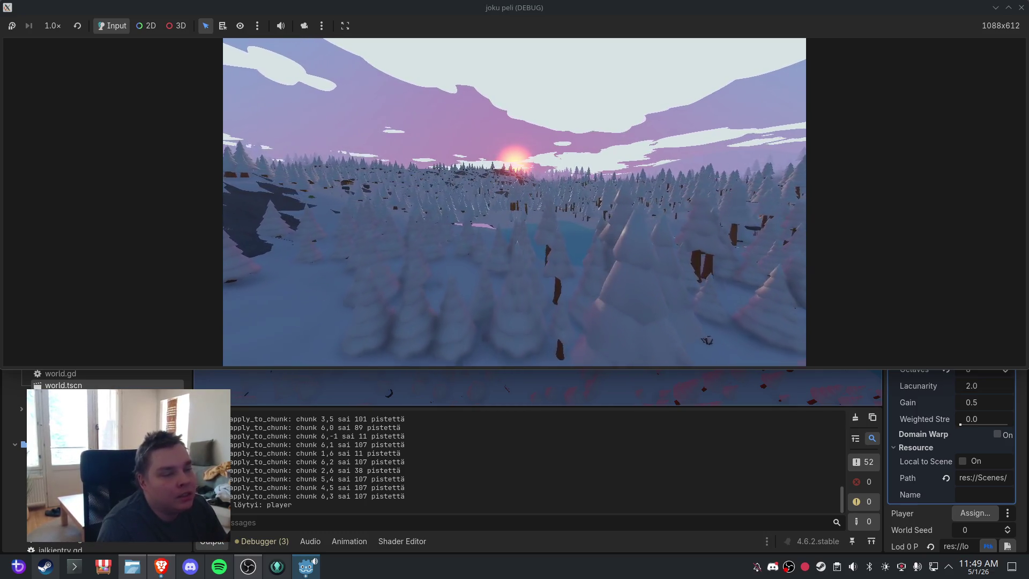
key("w")
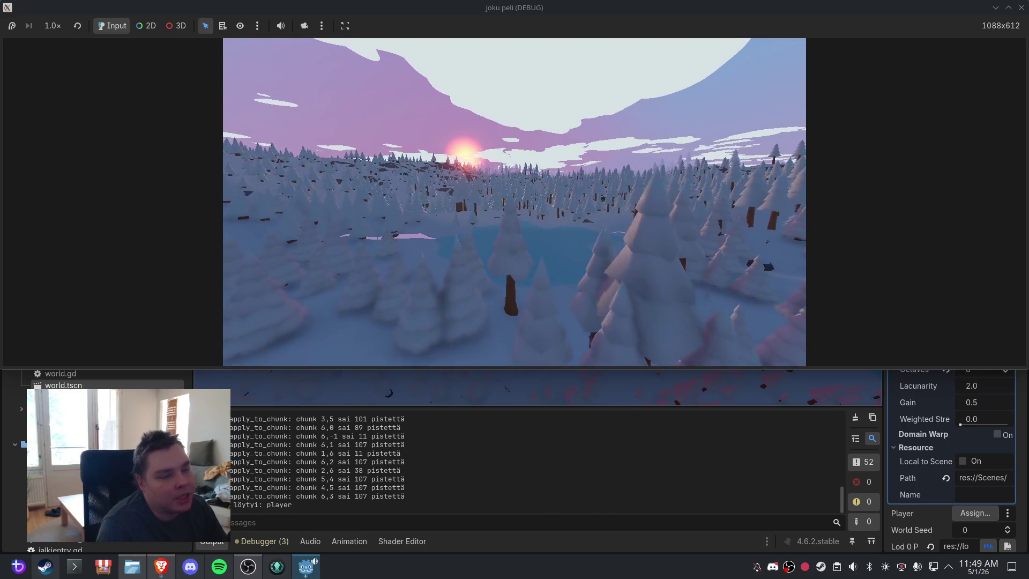
key("w")
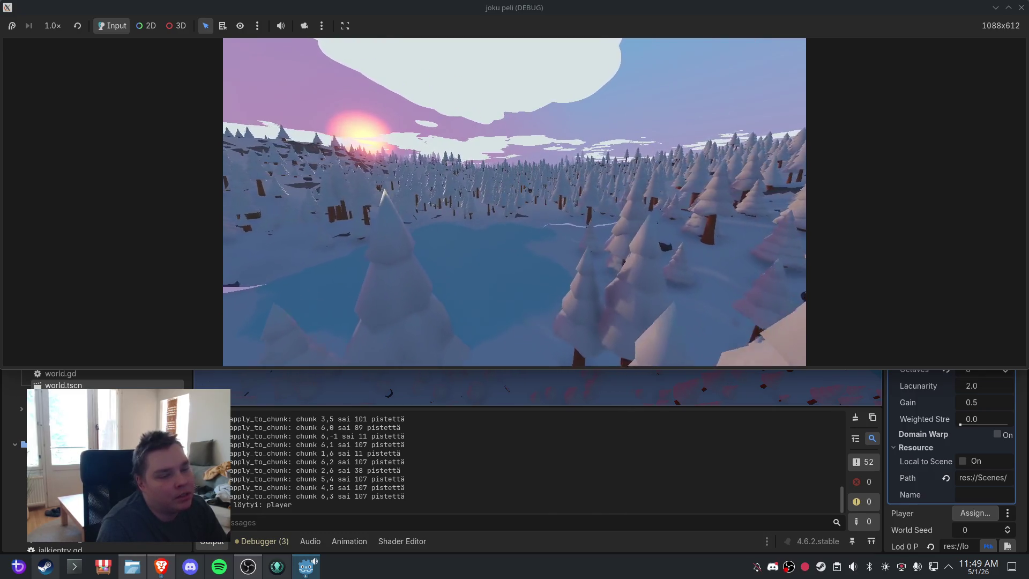
key("w")
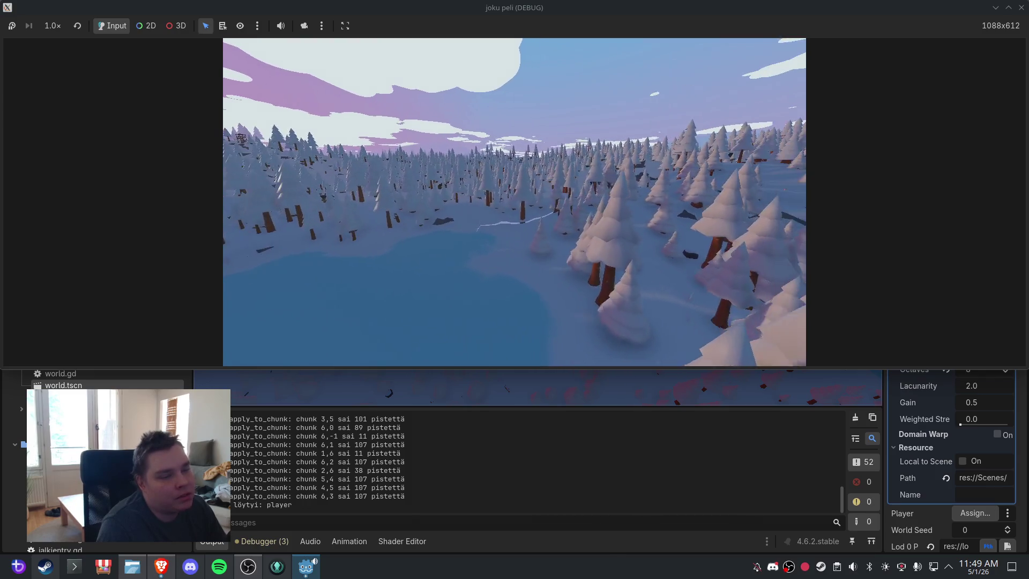
key("w")
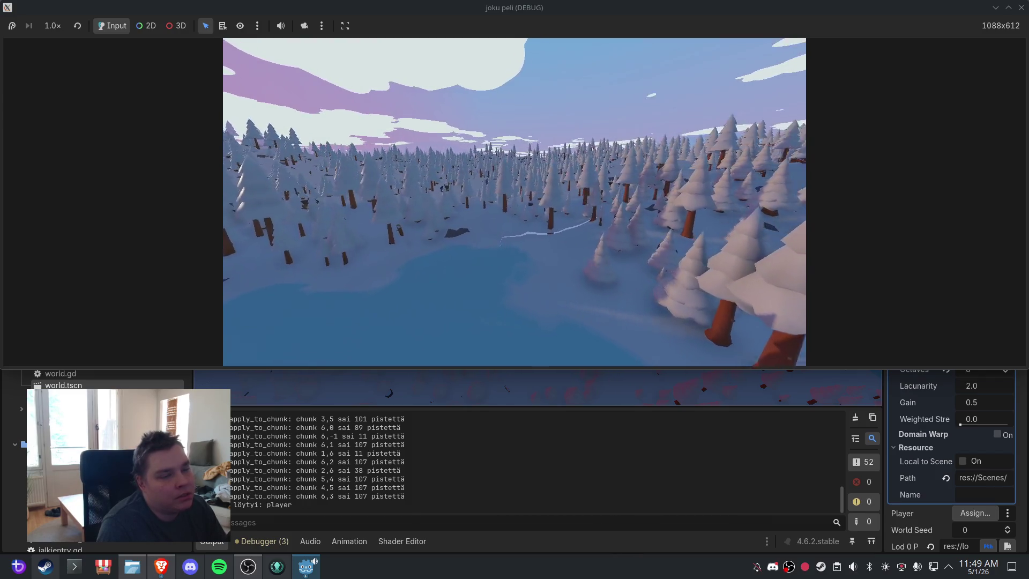
key("w")
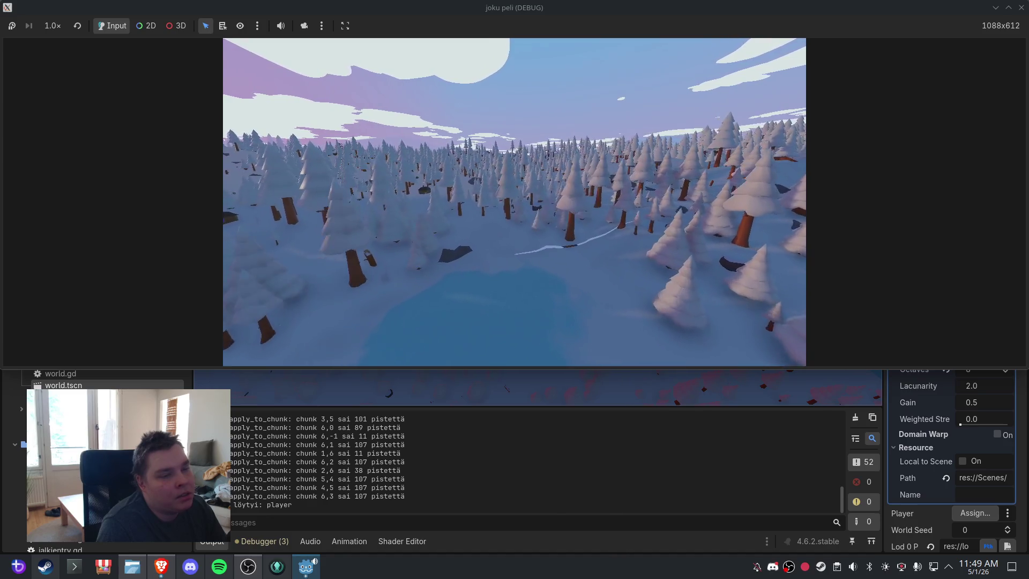
key("w")
key("w")
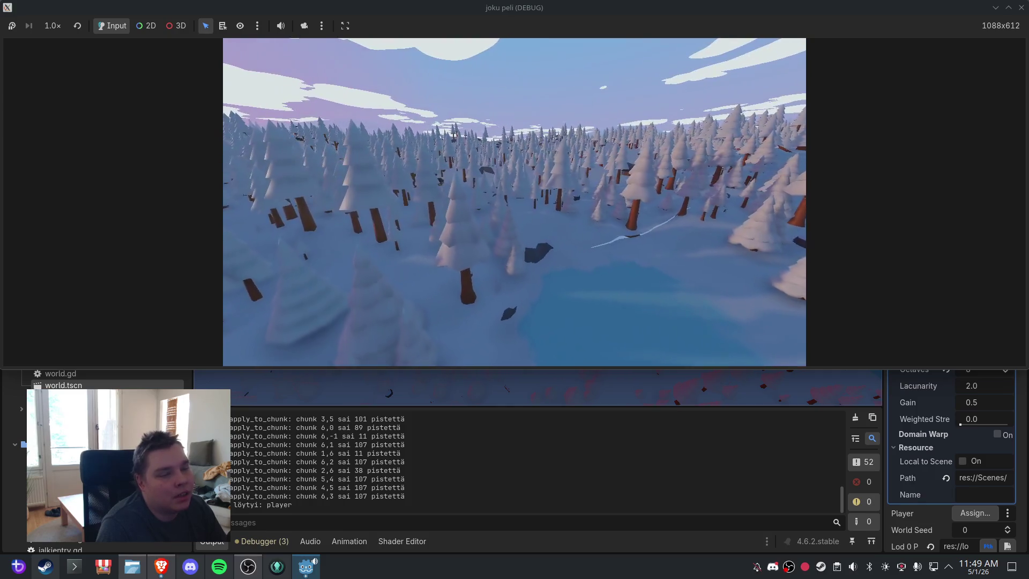
key("w")
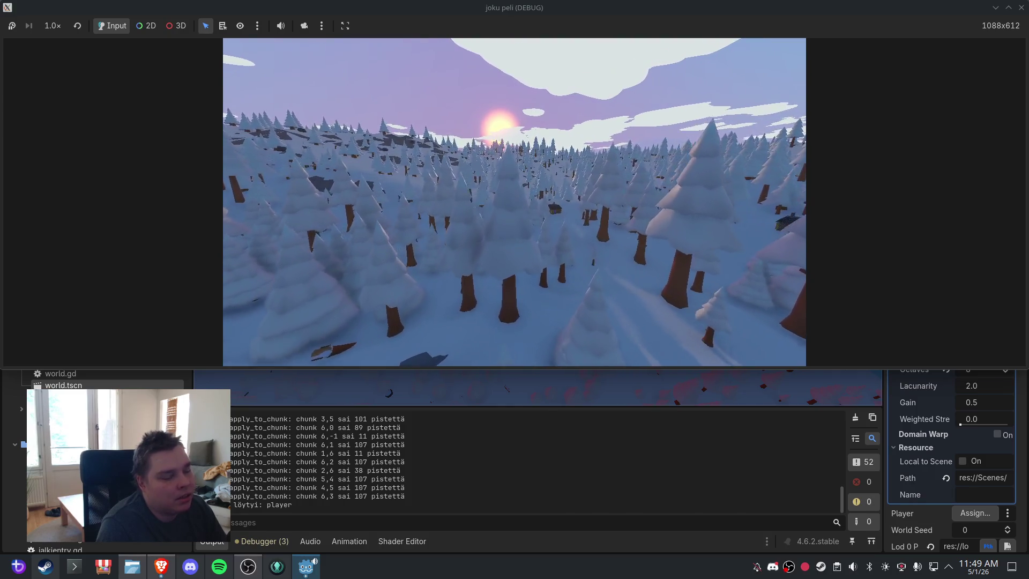
key("w")
key("w")
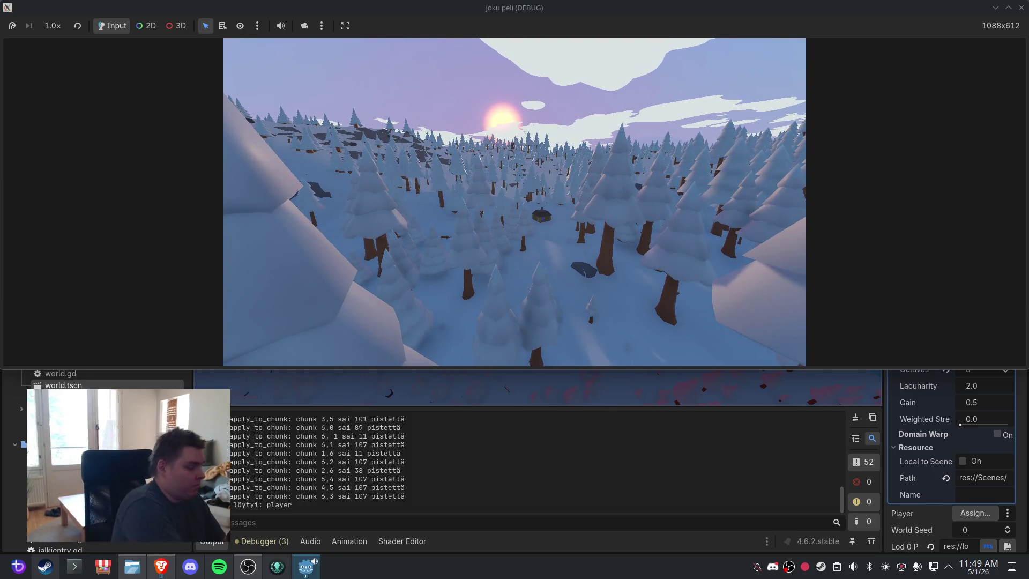
key("F8")
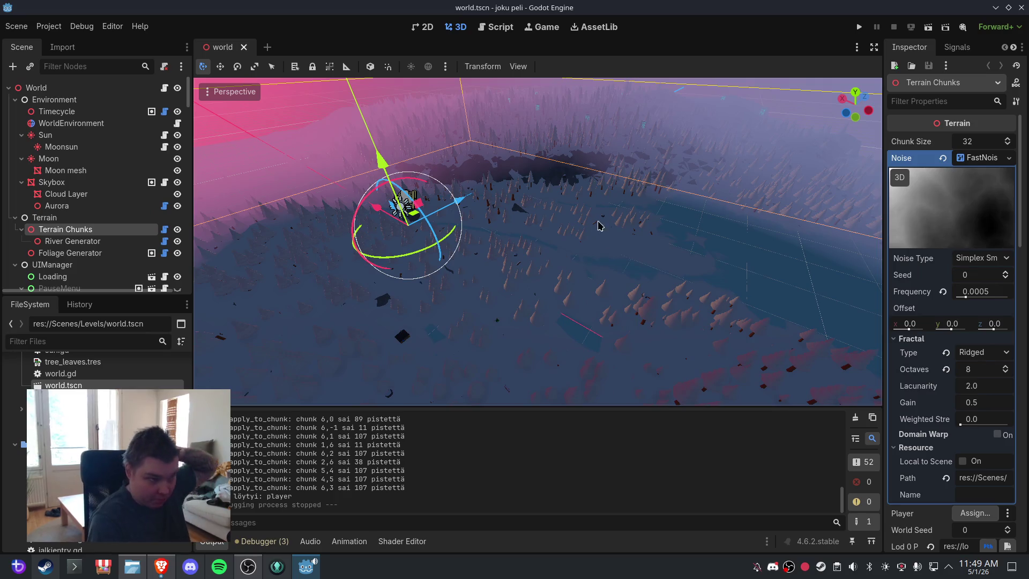
Save the world scene from the Scene menu
scroll(599, 225, "down", 3)
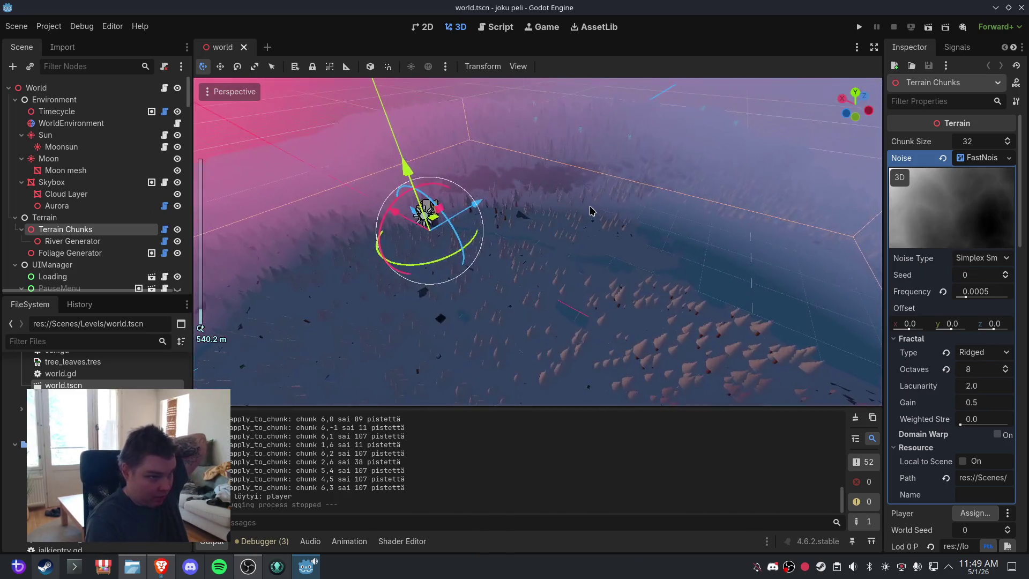
scroll(590, 205, "down", 5)
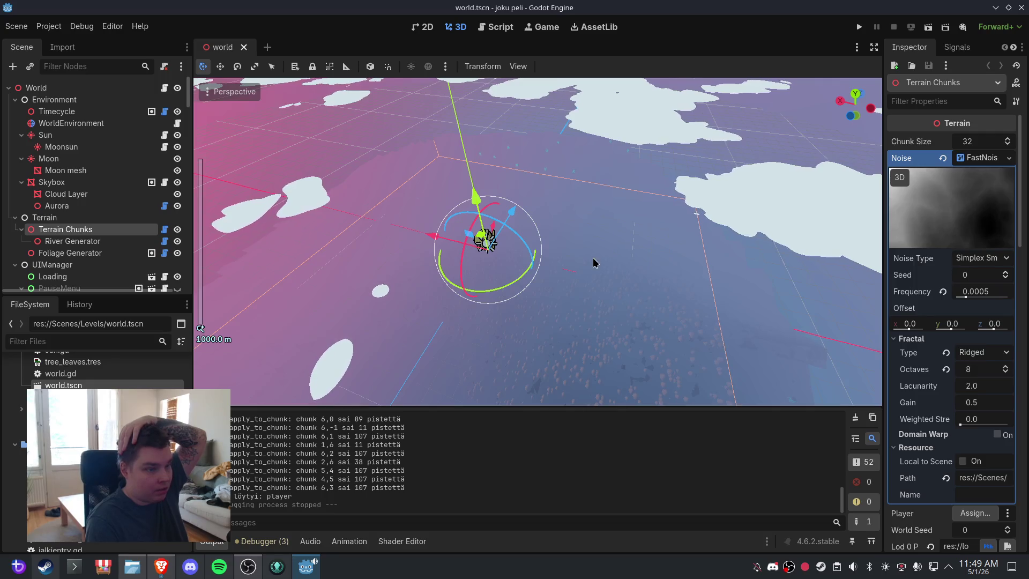
scroll(592, 263, "up", 5)
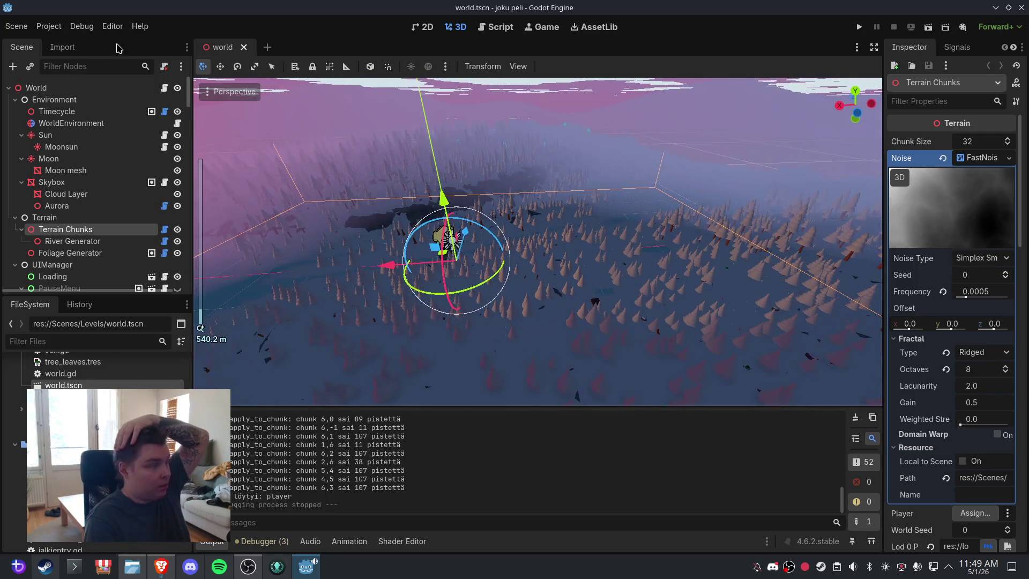
left_click(9, 29)
left_click(41, 111)
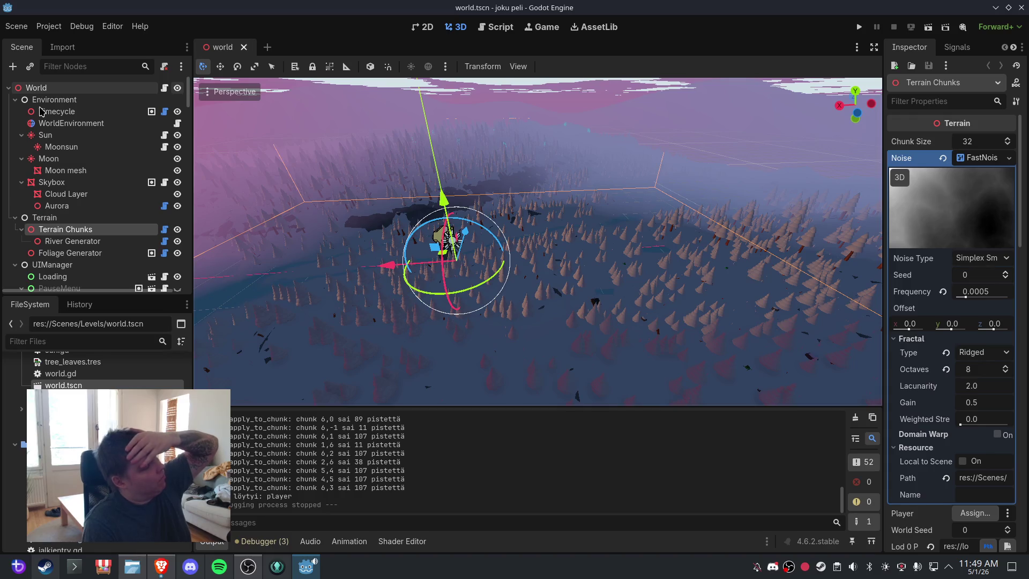
left_click(16, 26)
left_click(43, 107)
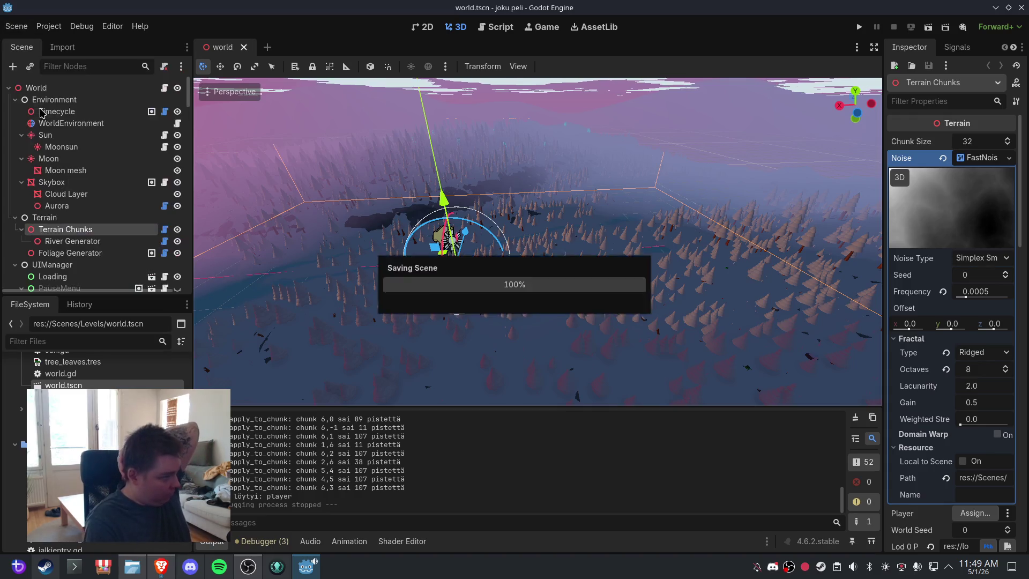
Orbit the 3D view across the terrain and horizon, then quit the Godot editor
scroll(608, 185, "up", 4)
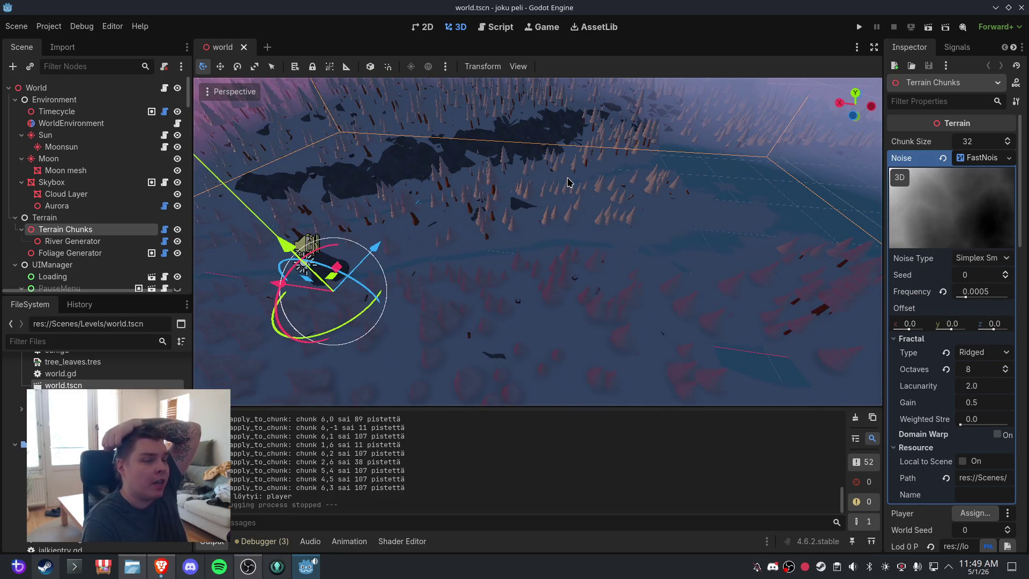
left_click_drag(569, 187, 454, 177)
scroll(499, 162, "up", 2)
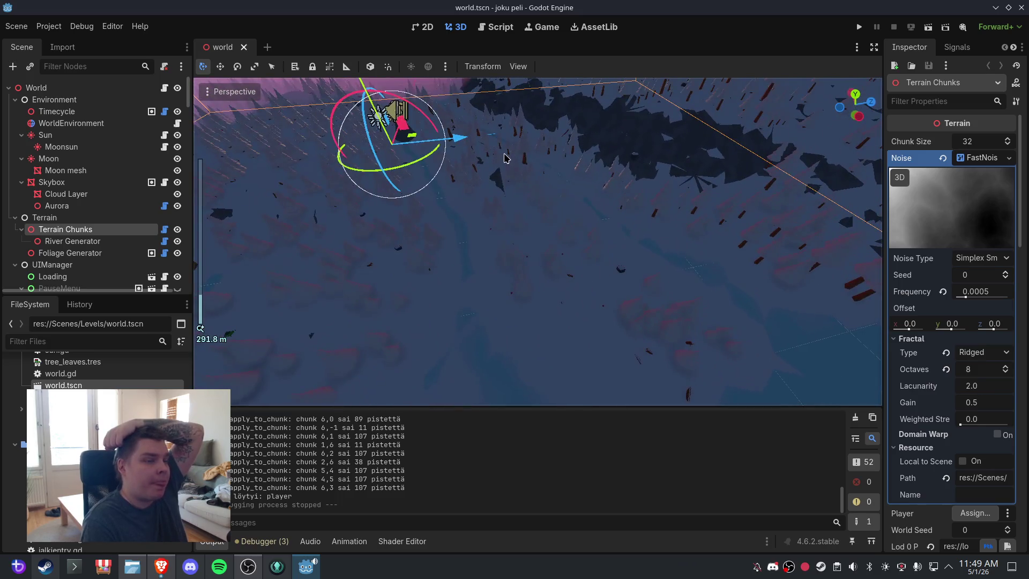
left_click_drag(504, 157, 553, 159)
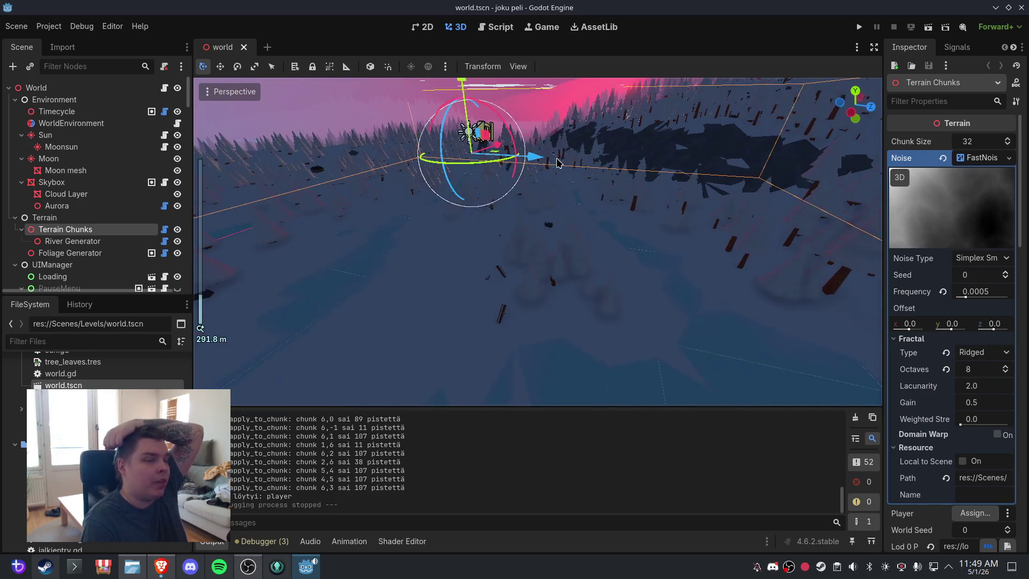
scroll(553, 158, "down", 2)
scroll(589, 219, "up", 4)
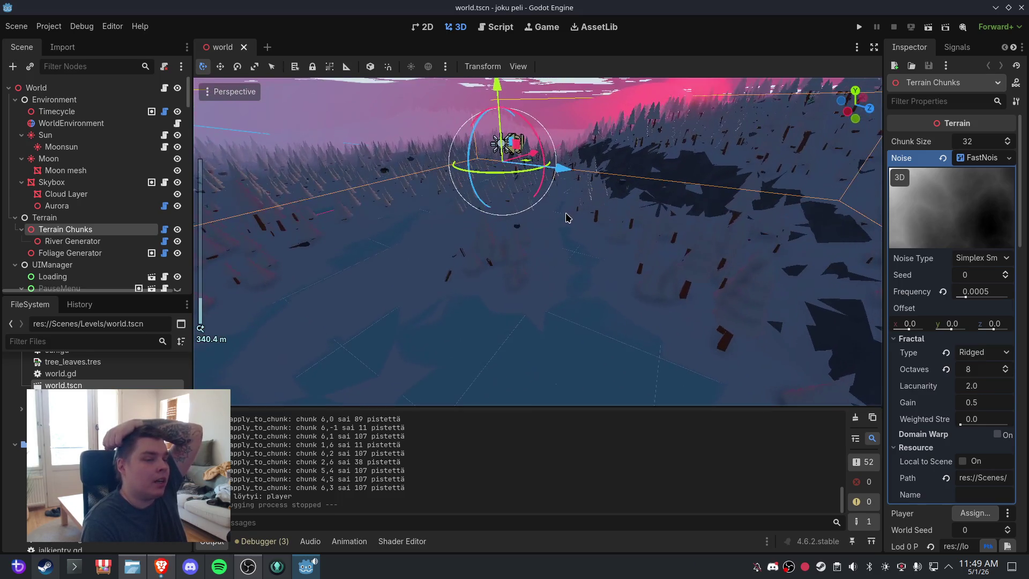
left_click_drag(565, 216, 580, 245)
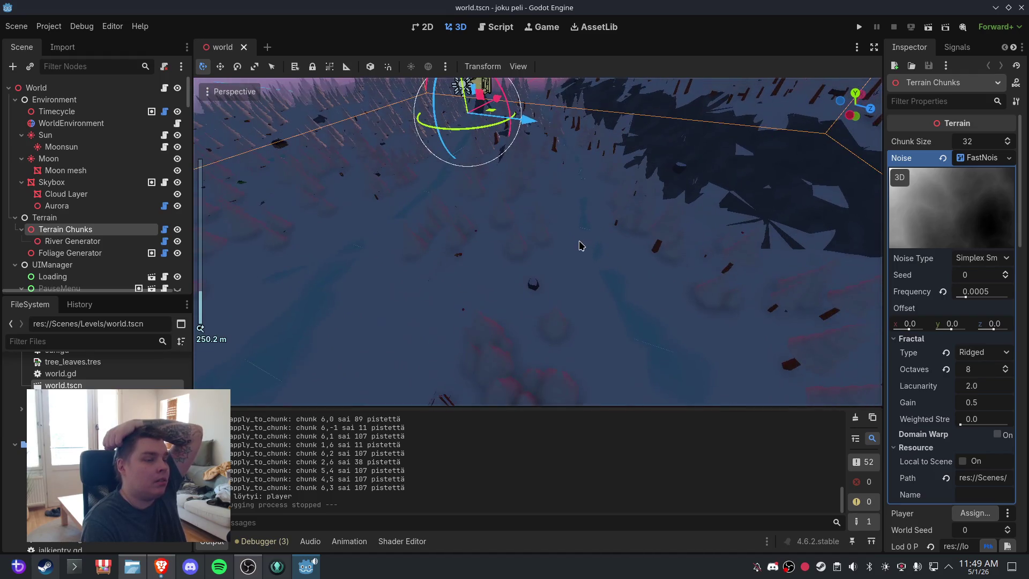
left_click(1020, 9)
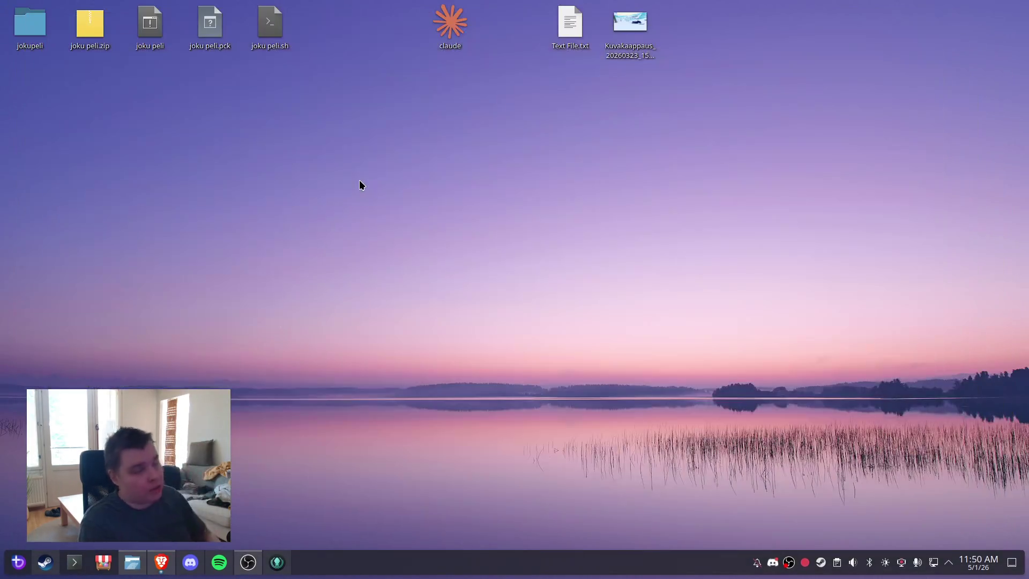
mouse_move(322, 137)
left_mouse_down()
mouse_move(544, 394)
mouse_move(555, 313)
left_mouse_up()
mouse_move(543, 359)
left_mouse_down()
mouse_move(441, 269)
mouse_move(292, 206)
left_mouse_up()
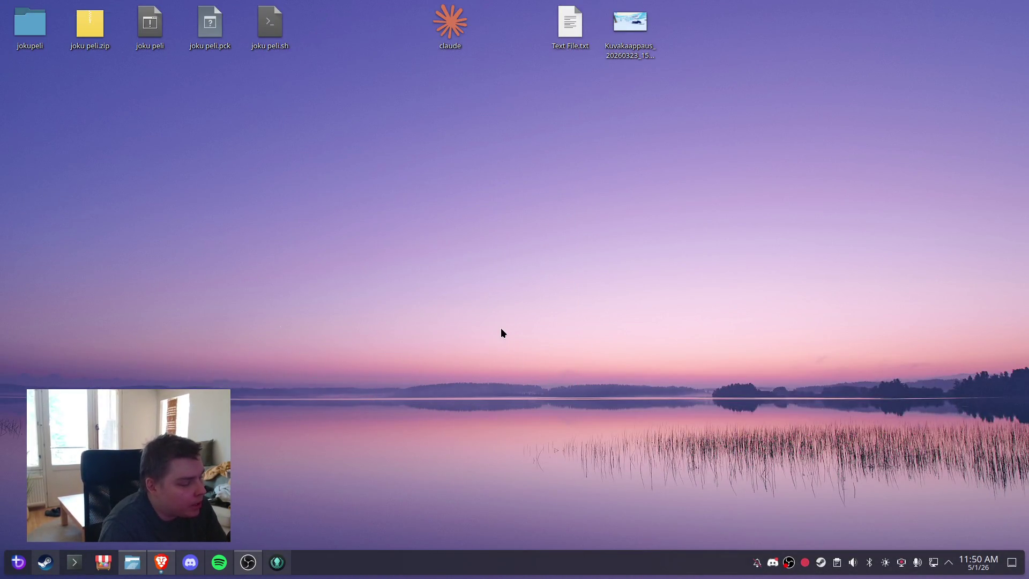
left_click_drag(306, 156, 321, 180)
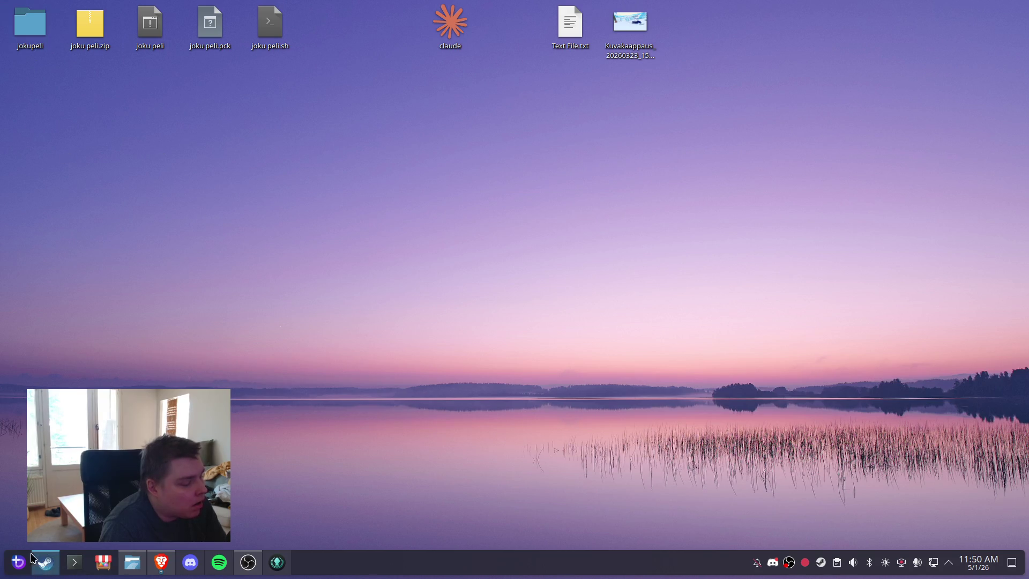
left_click_drag(368, 114, 514, 263)
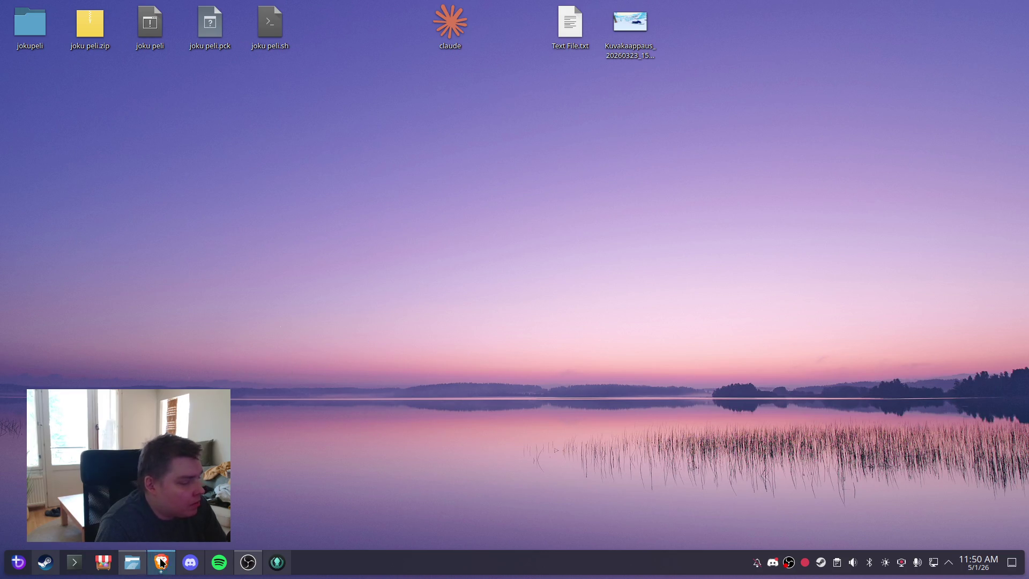
Review the 22 uncommitted changes on the tweaks branch of the jokupeli repository in GitKraken
left_click(284, 562)
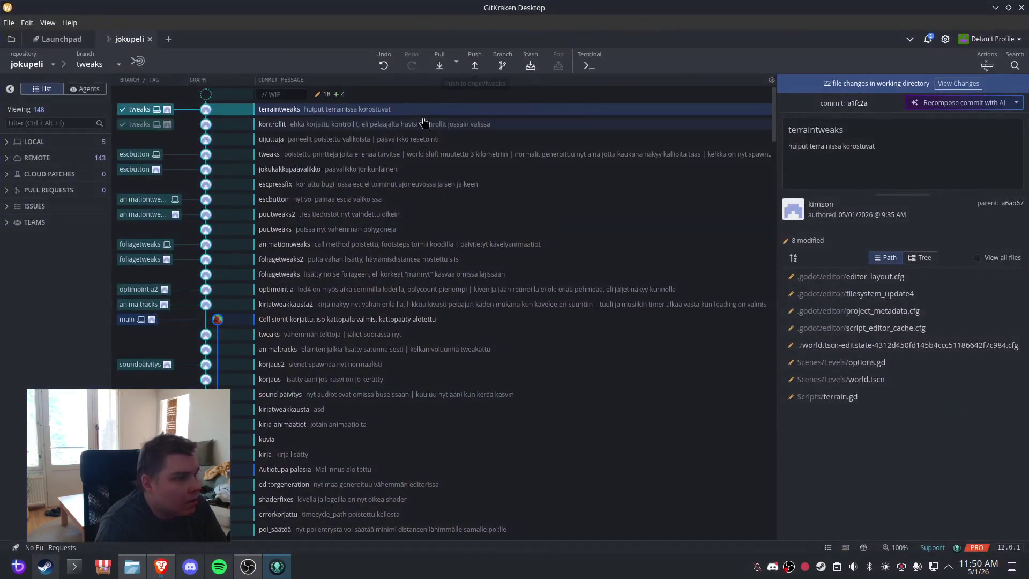
left_click(412, 99)
scroll(949, 321, "down", 3)
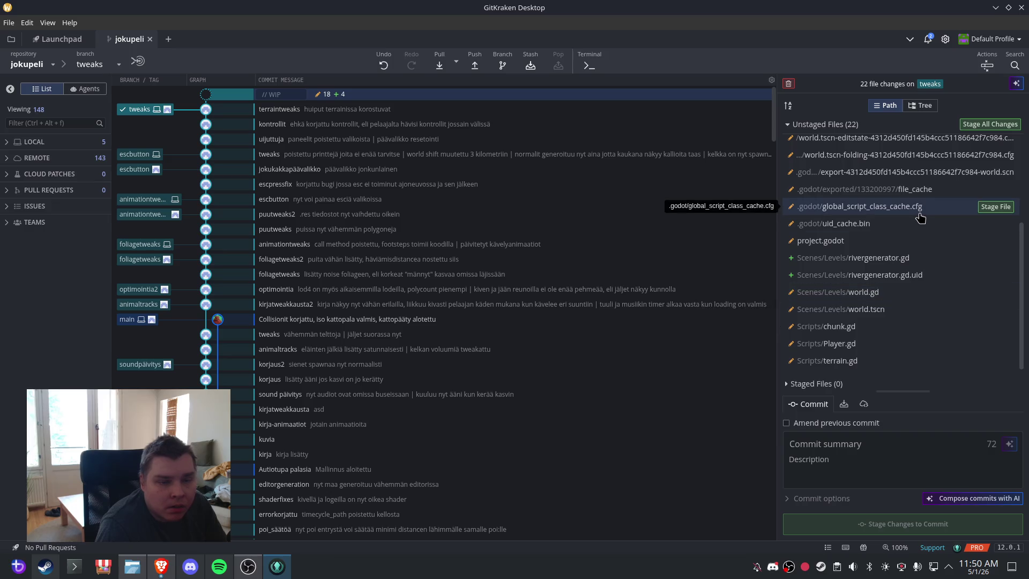
scroll(920, 217, "up", 5)
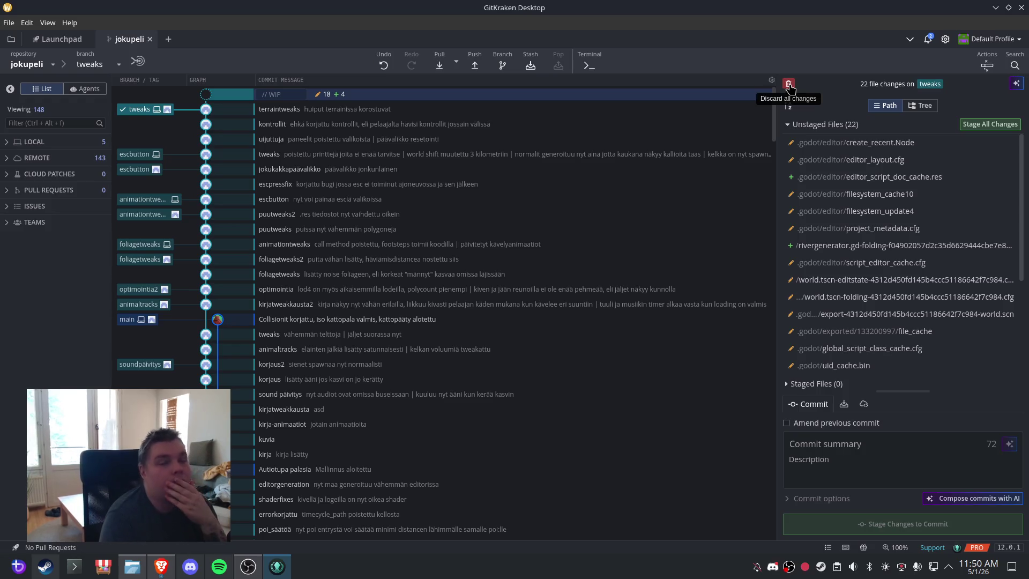
Discard all uncommitted changes with Reset All, pull from the remote, and minimize GitKraken
left_click(789, 84)
left_click(730, 61)
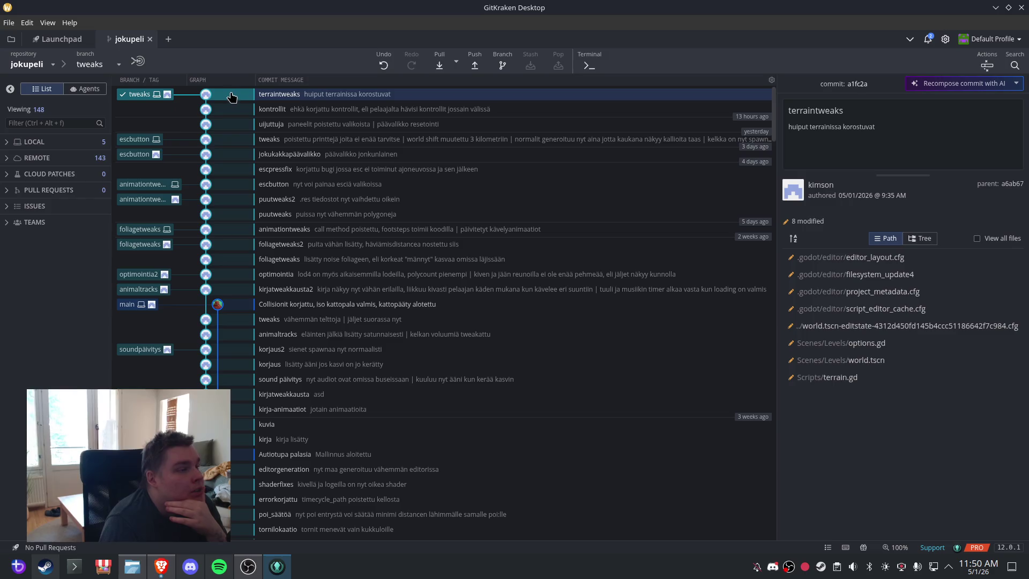
left_click(443, 65)
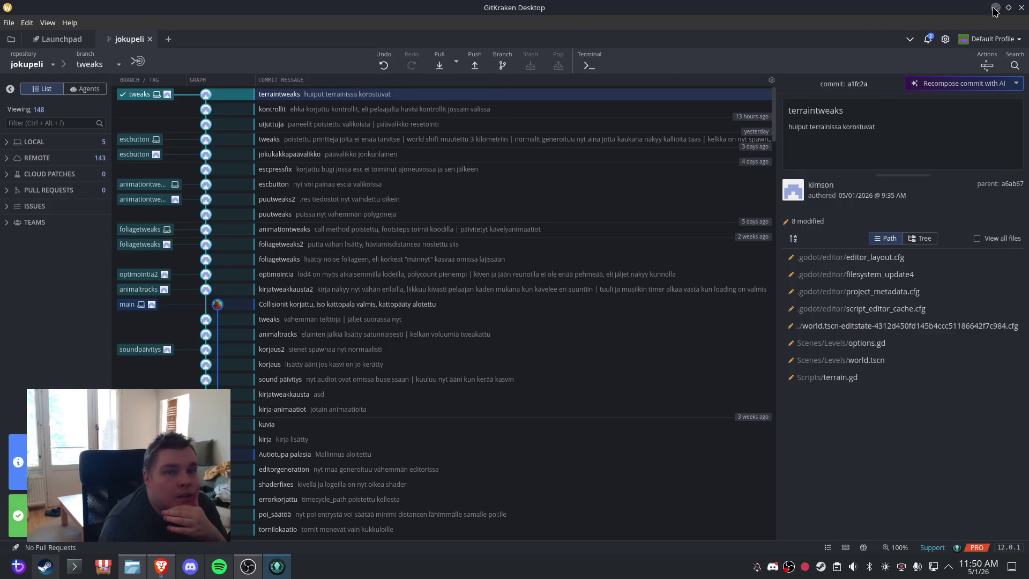
left_click(995, 8)
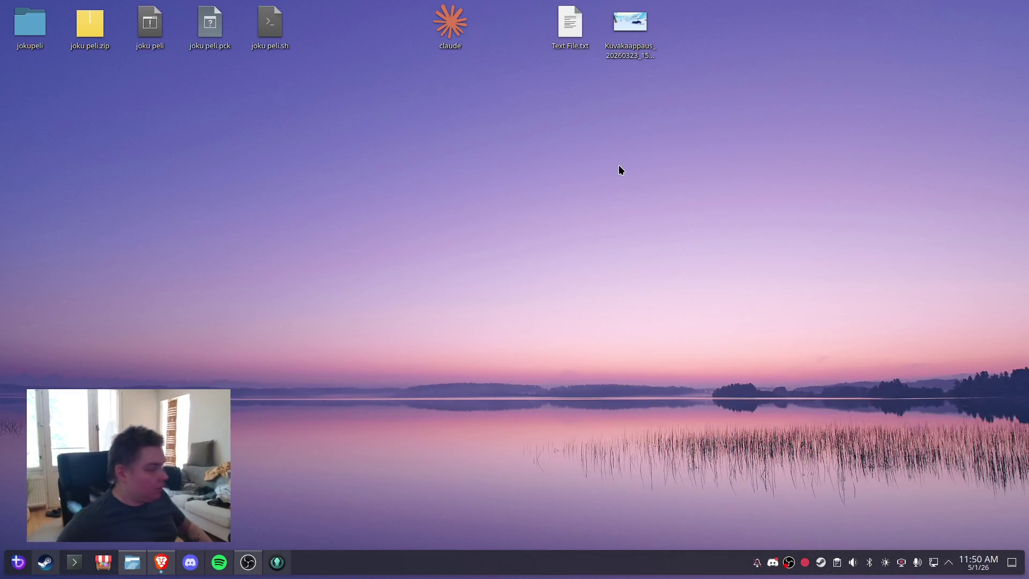
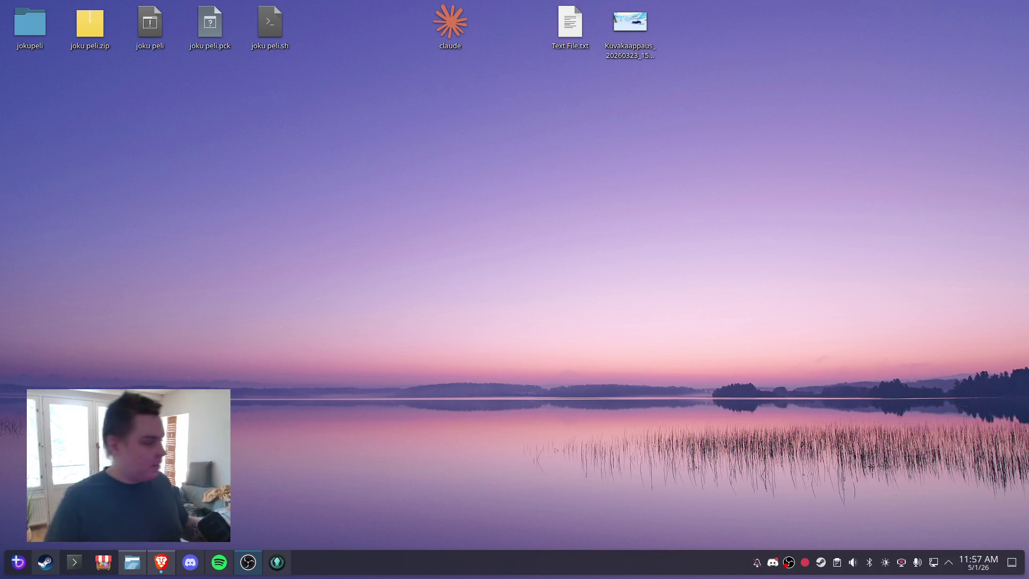
Launch Godot Engine from the Steam library and open the joku peli project
left_click_drag(330, 172, 471, 315)
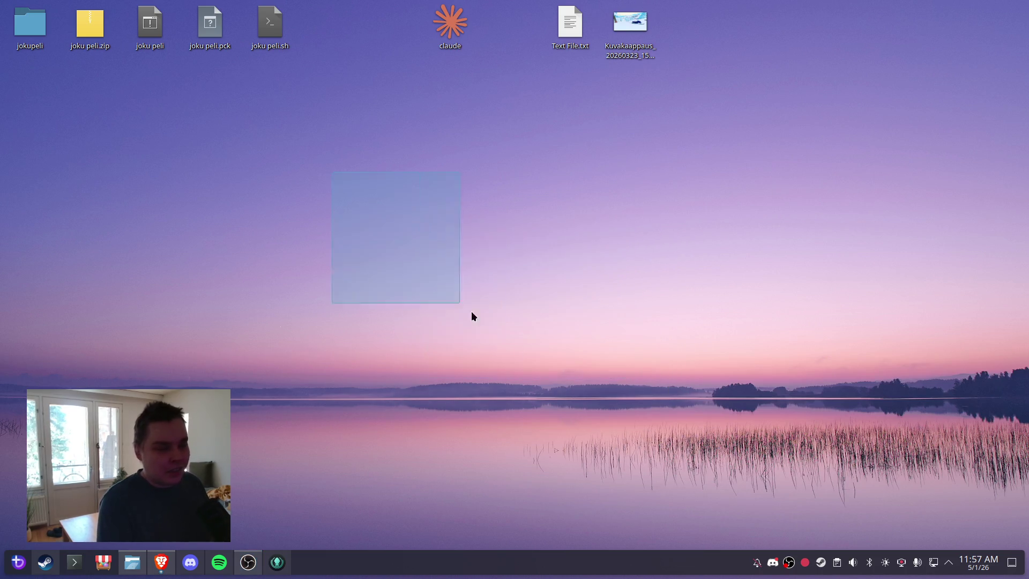
left_click_drag(327, 167, 592, 364)
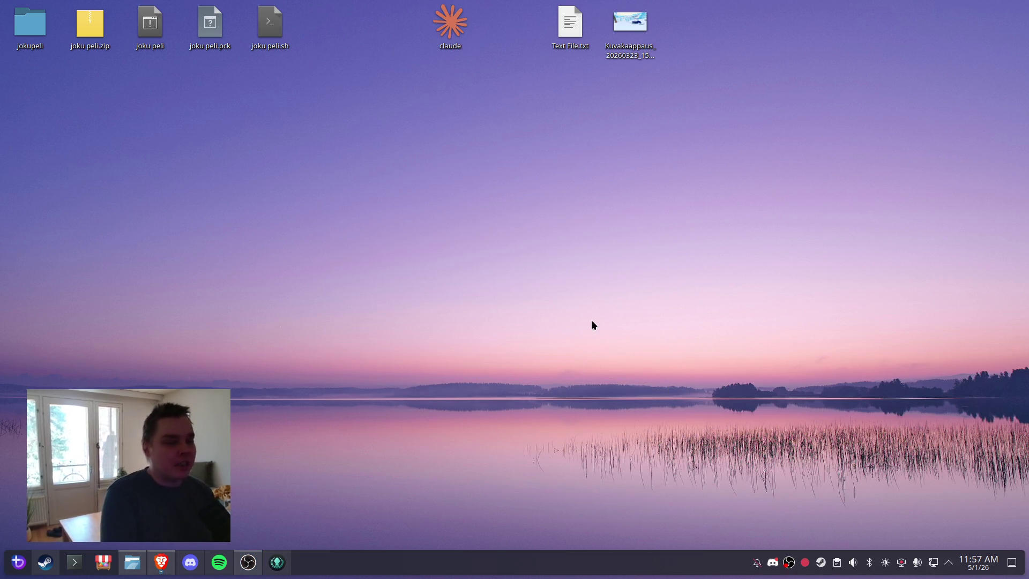
left_click_drag(318, 147, 417, 314)
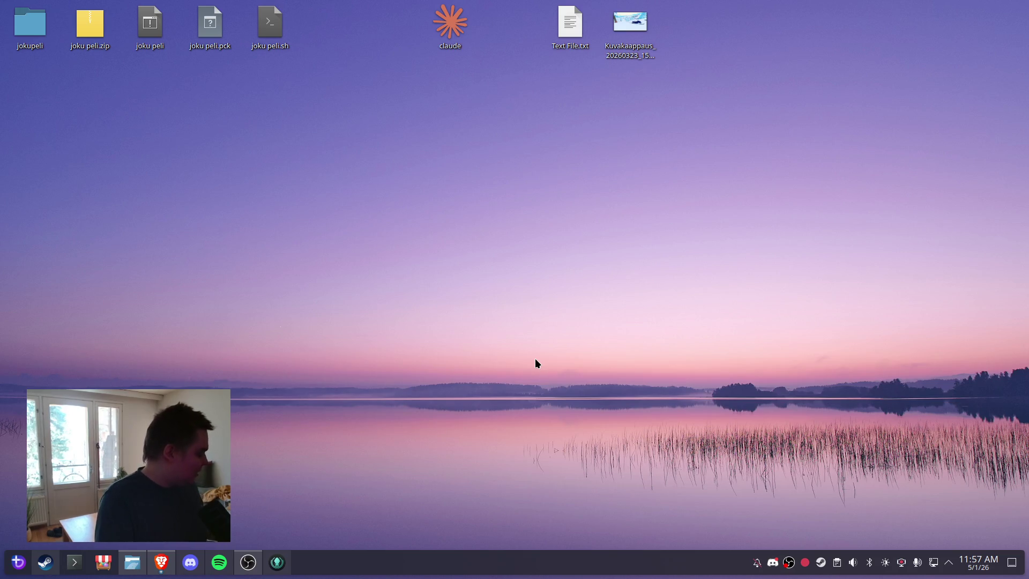
left_click_drag(352, 206, 604, 363)
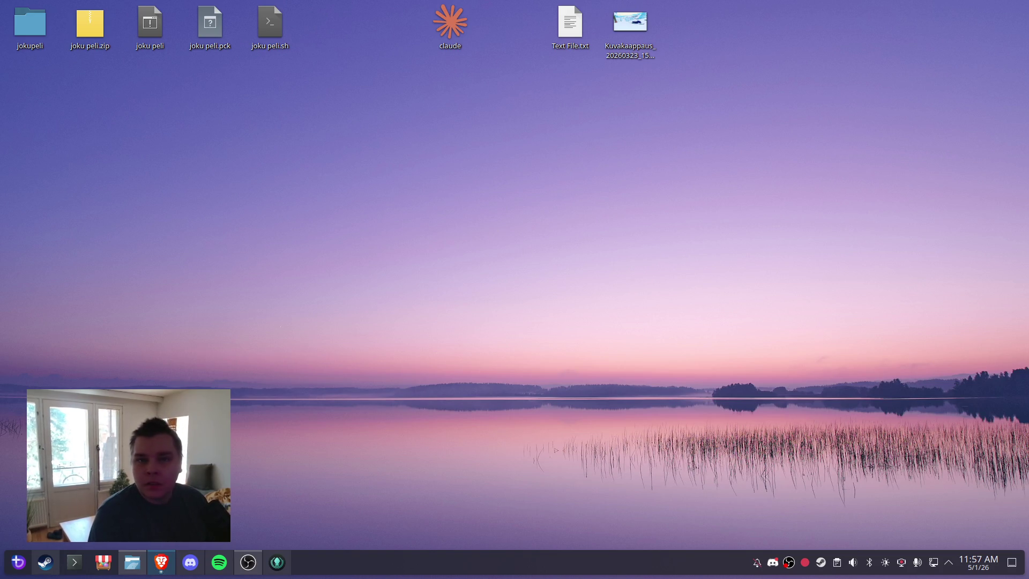
left_click(46, 562)
left_click(95, 147)
left_click(85, 160)
left_click(201, 231)
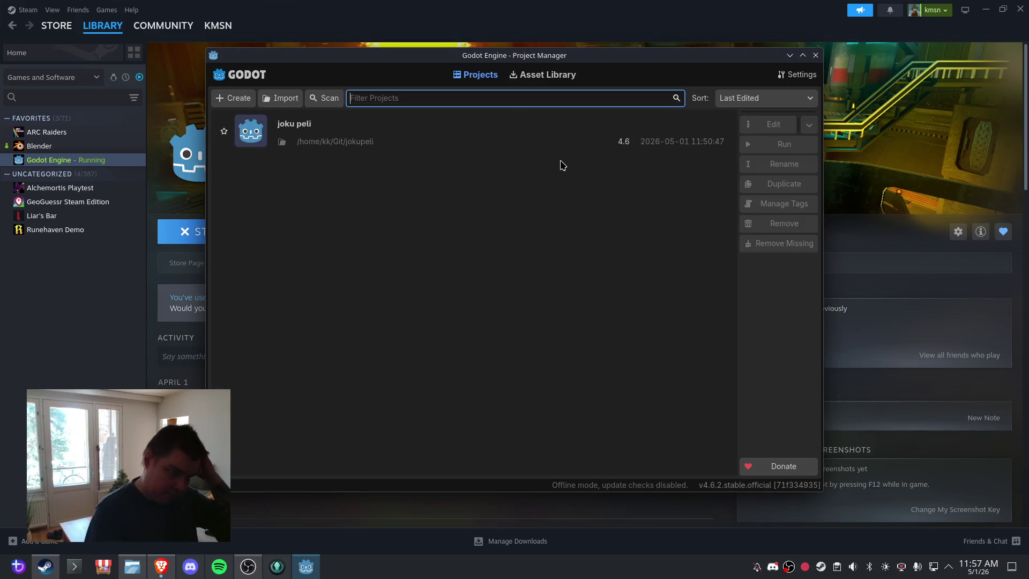
double_click(437, 129)
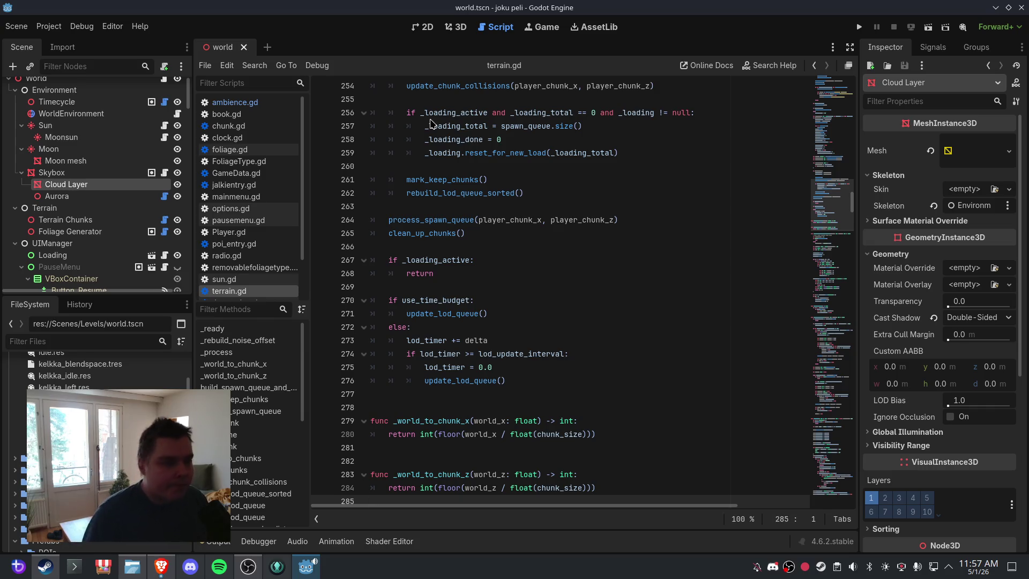
Leave lines 258–260 of terrain.gd and show the world scene's terrain in the 3D viewport
left_click(500, 161)
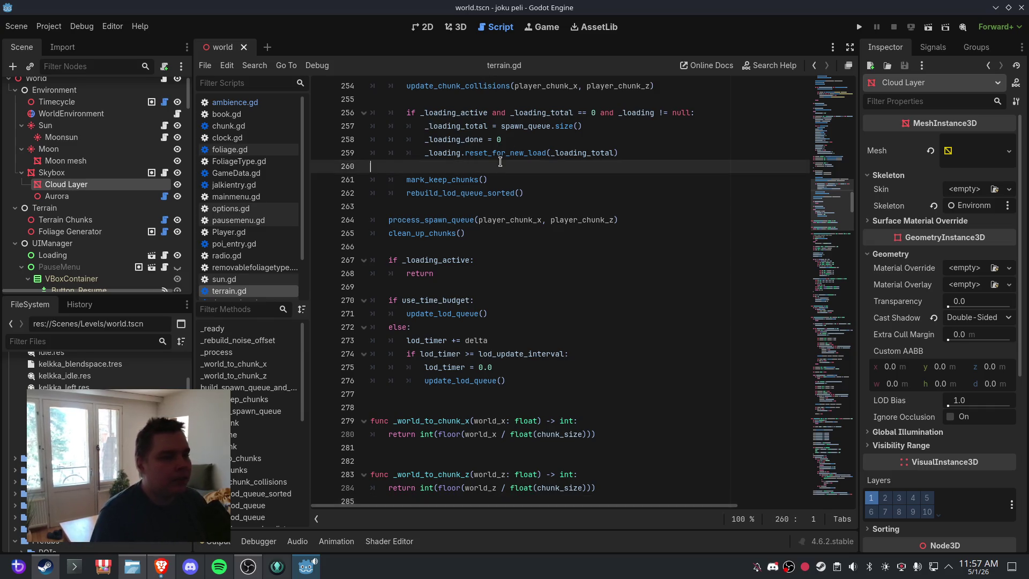
left_click(506, 141)
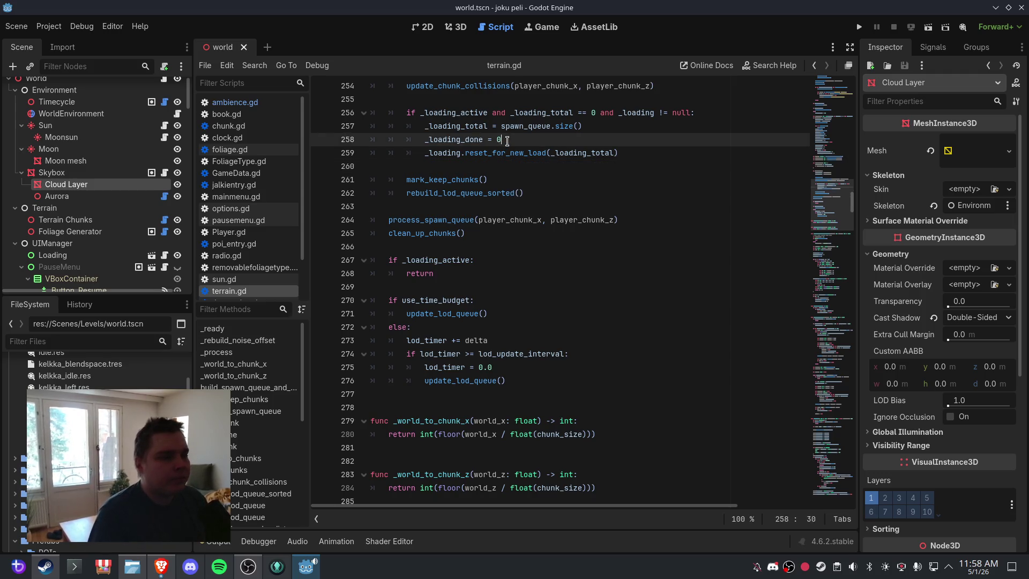
left_click(457, 27)
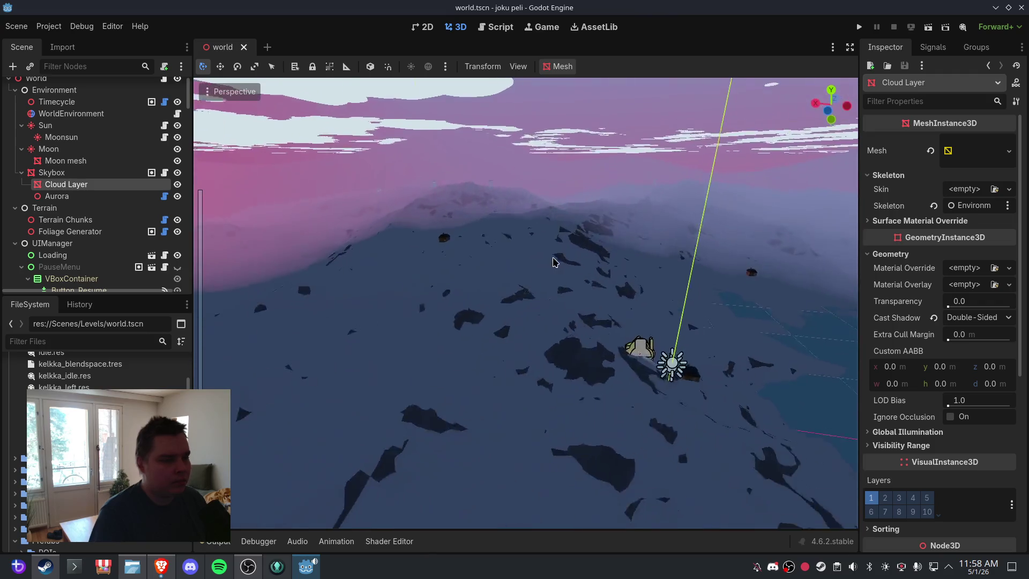
On Terrain Chunks, expand the FastNoiseLite noise and reset Octaves and Lacunarity (2.0) to defaults
left_click(81, 220)
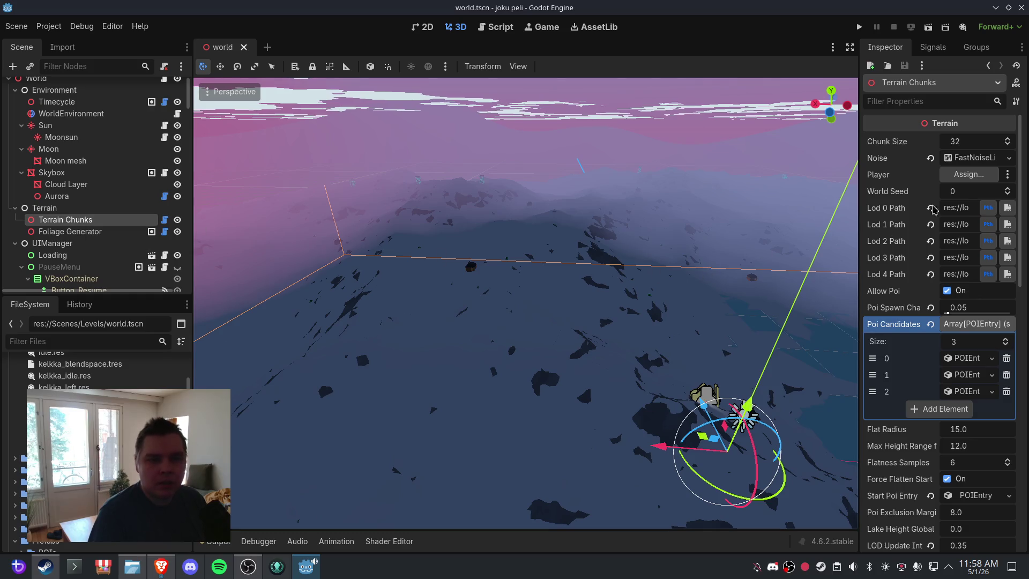
left_click_drag(858, 228, 819, 229)
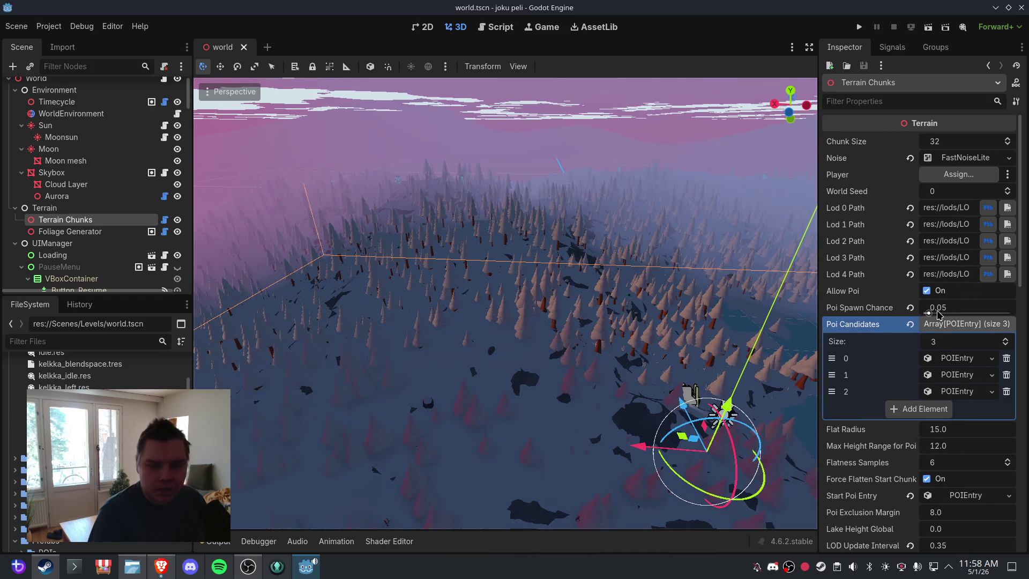
scroll(941, 313, "down", 5)
scroll(947, 311, "up", 5)
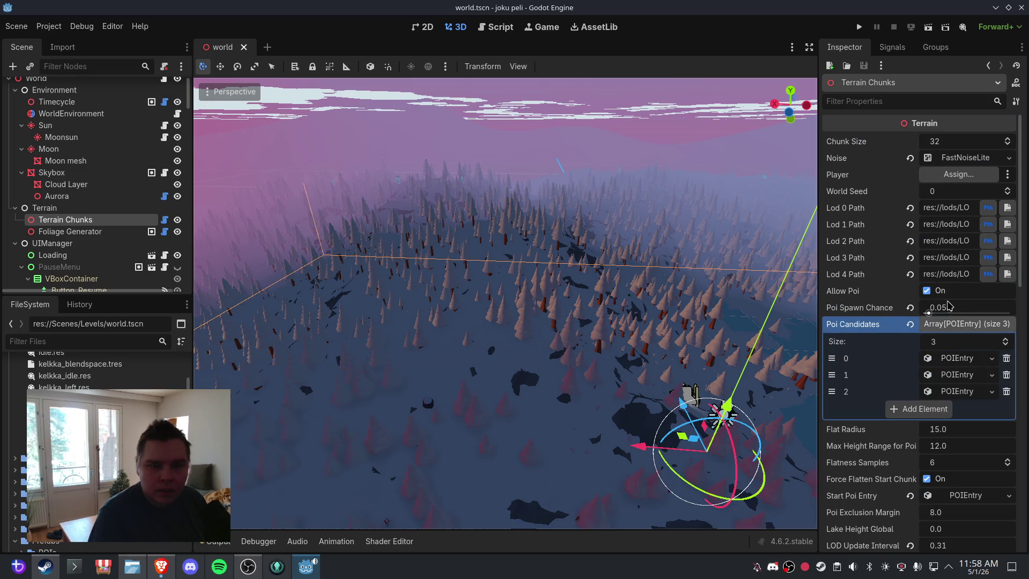
left_click(967, 158)
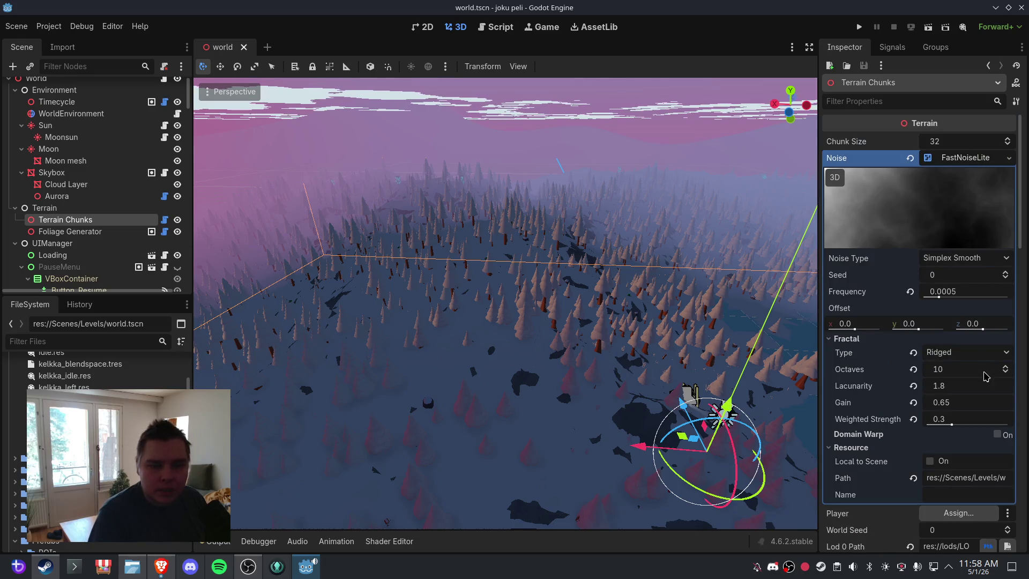
left_click(913, 369)
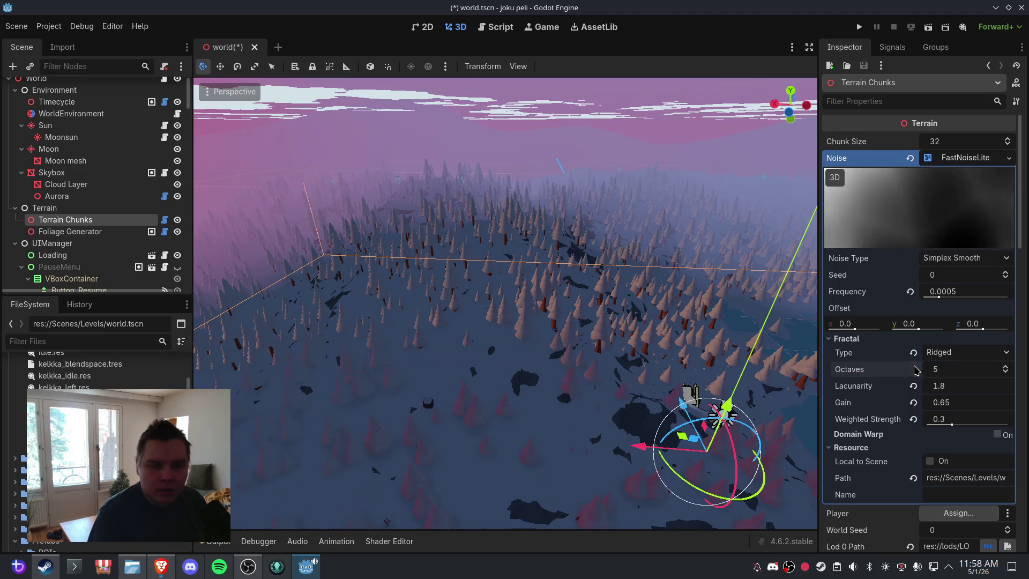
left_click(913, 385)
Try noise Octaves values of 1, 3 and 10, settling back on 8
left_click(938, 374)
type("8")
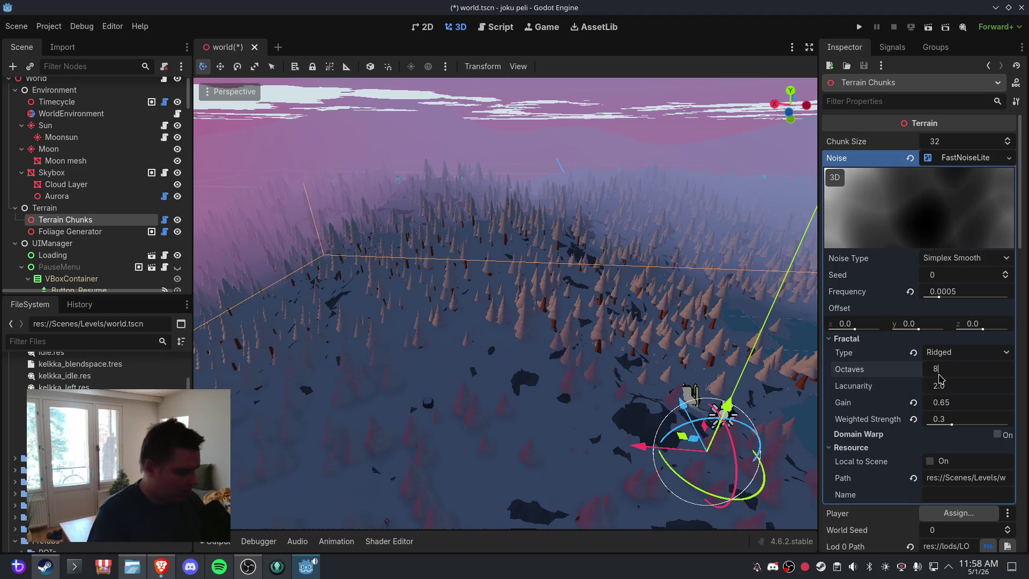
key("Return")
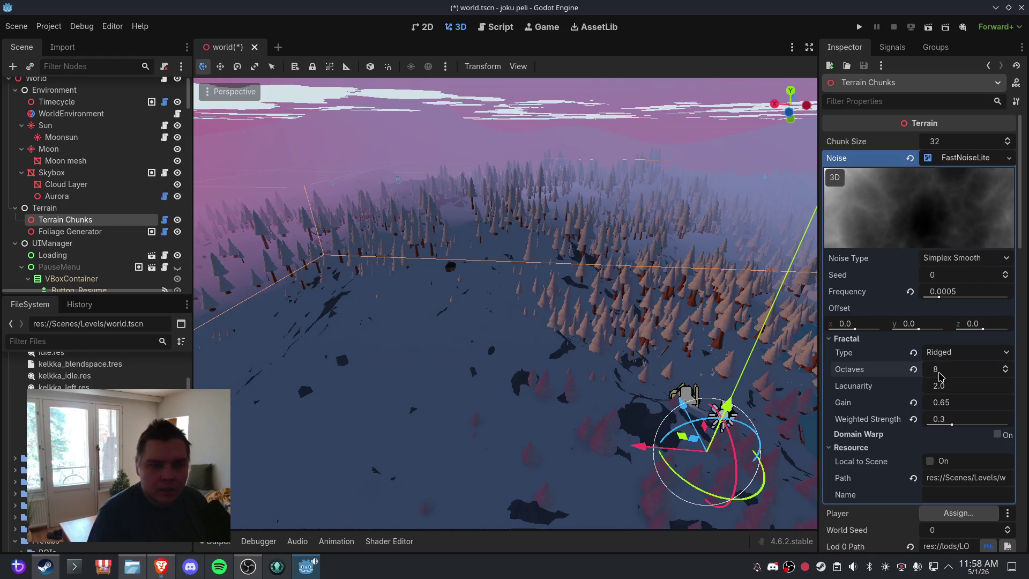
left_click(942, 375)
type("1")
key("Return")
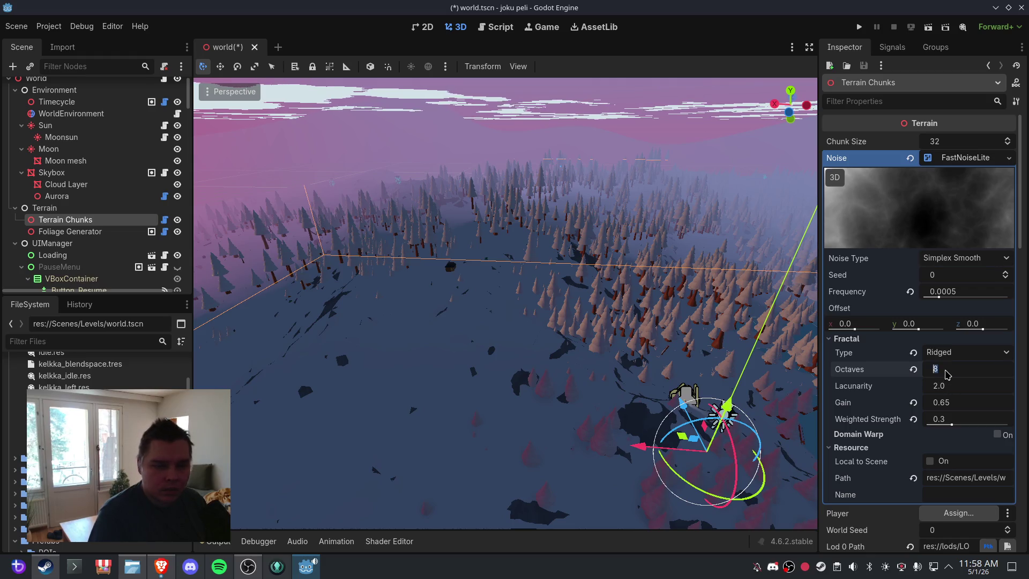
left_click(948, 374)
type("3")
key("Return")
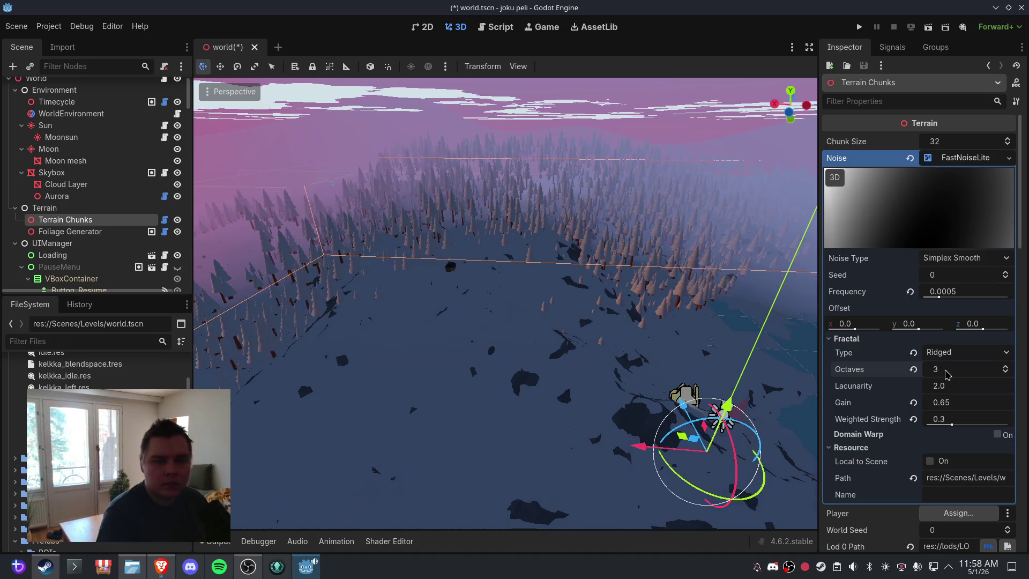
left_click(948, 374)
type("10")
key("Return")
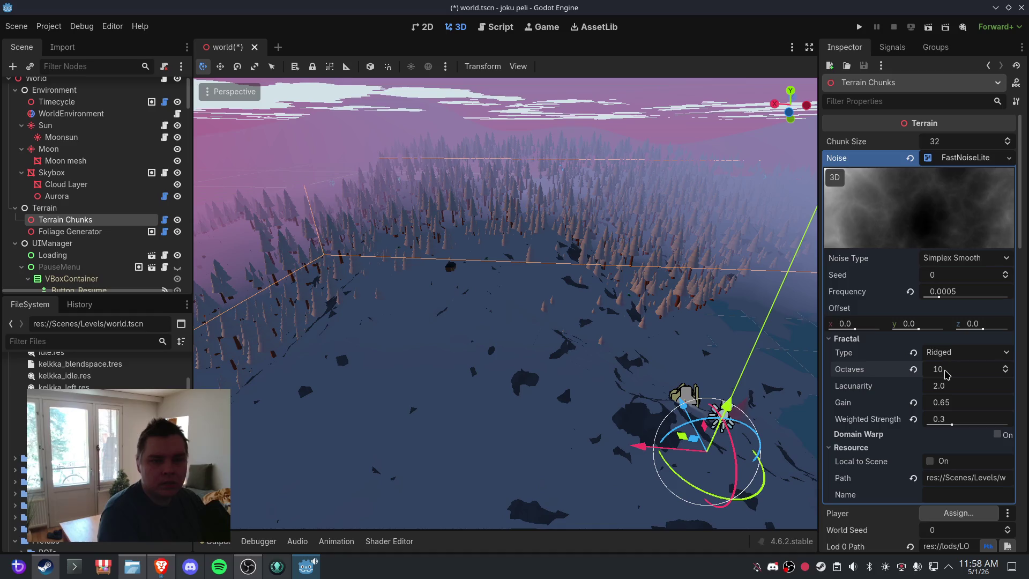
left_click(947, 374)
type("8")
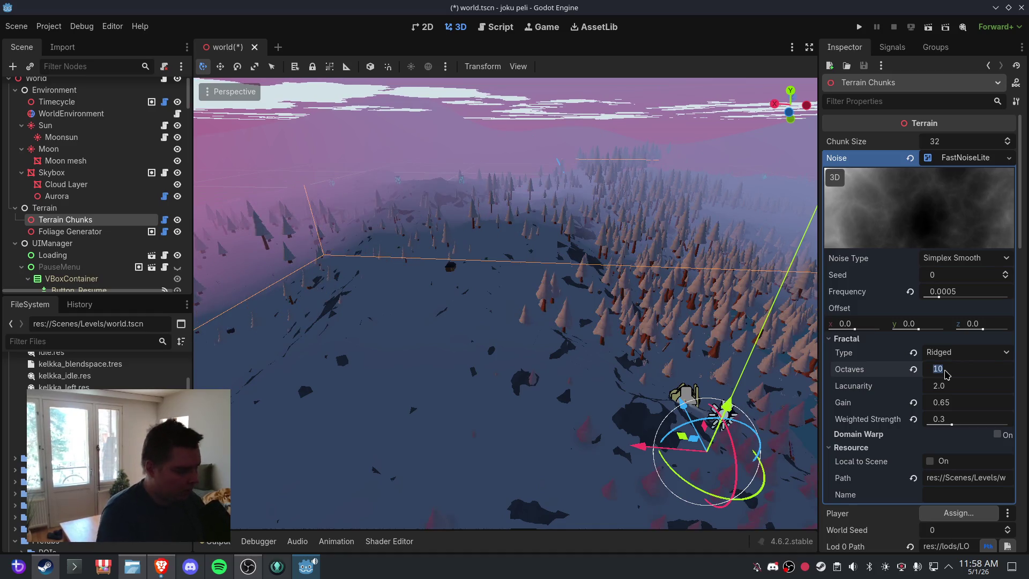
Reset noise Gain to 0.5 and Weighted Strength to 0.0
left_click(913, 403)
left_click(914, 419)
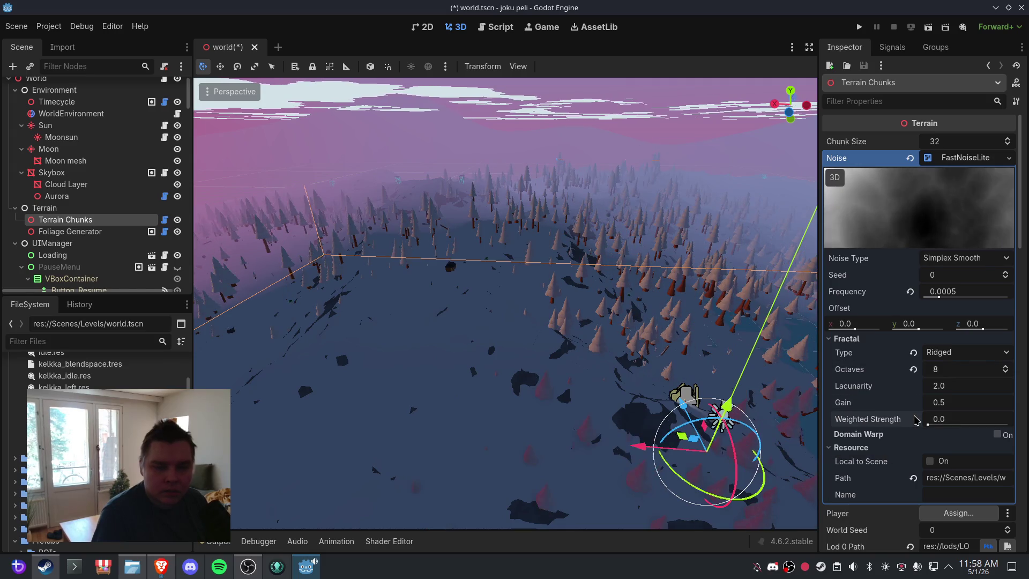
left_click(937, 421)
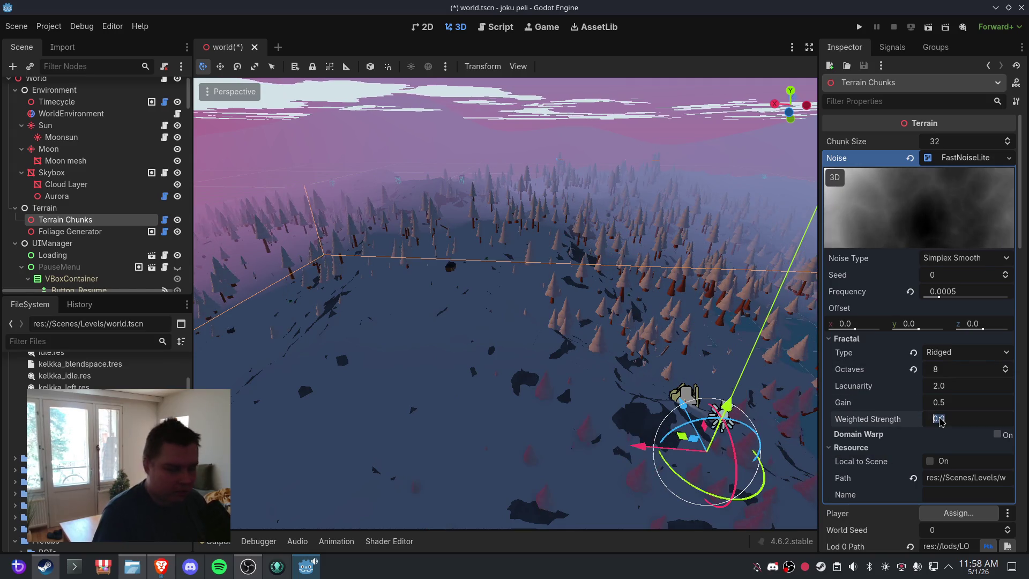
type(".")
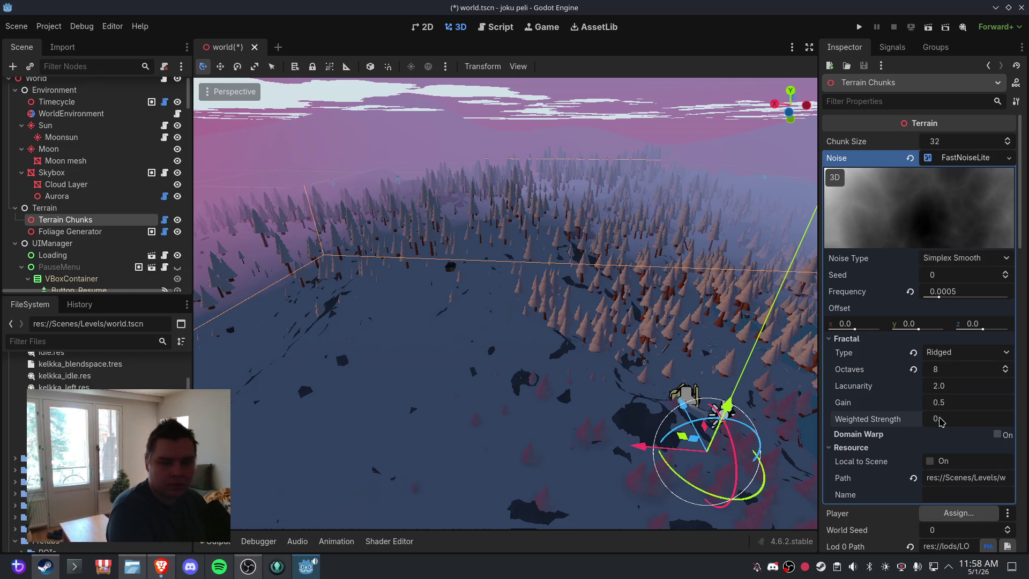
key("Return")
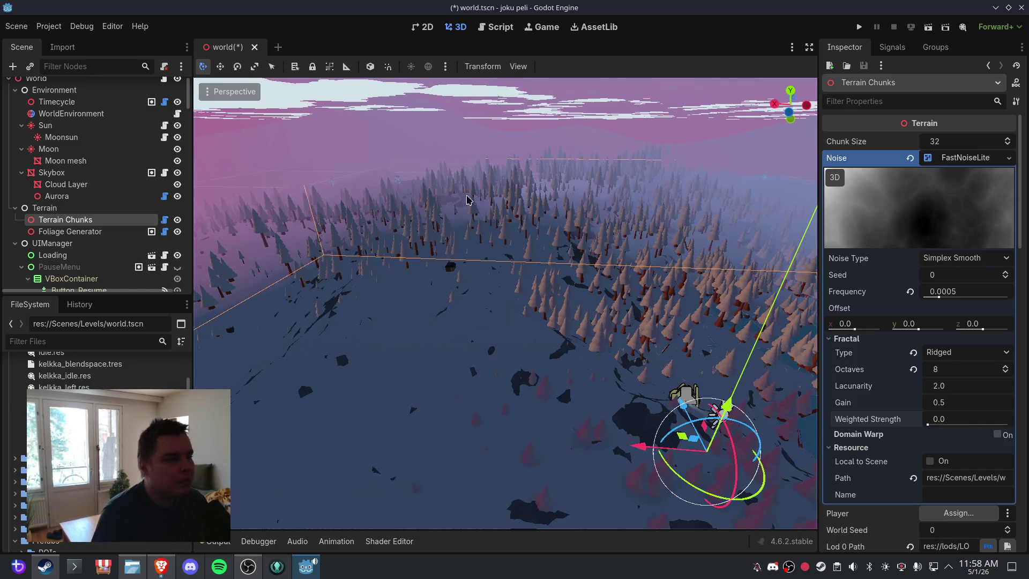
Save the world scene and close its tab
left_click(16, 26)
left_click(50, 118)
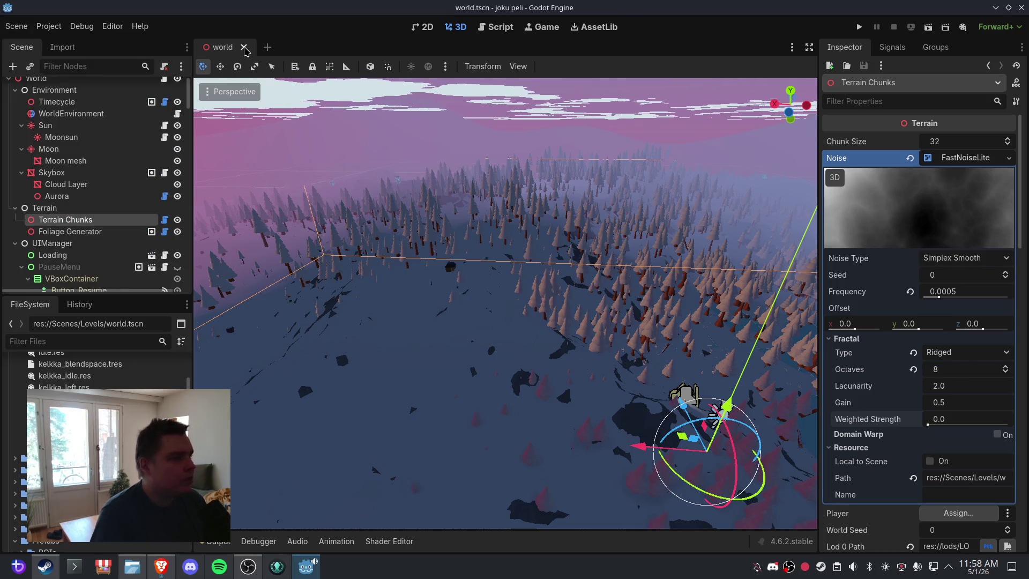
left_click(254, 47)
Reopen world.tscn and orbit the viewport around the Terrain Chunks terrain
scroll(96, 450, "down", 5)
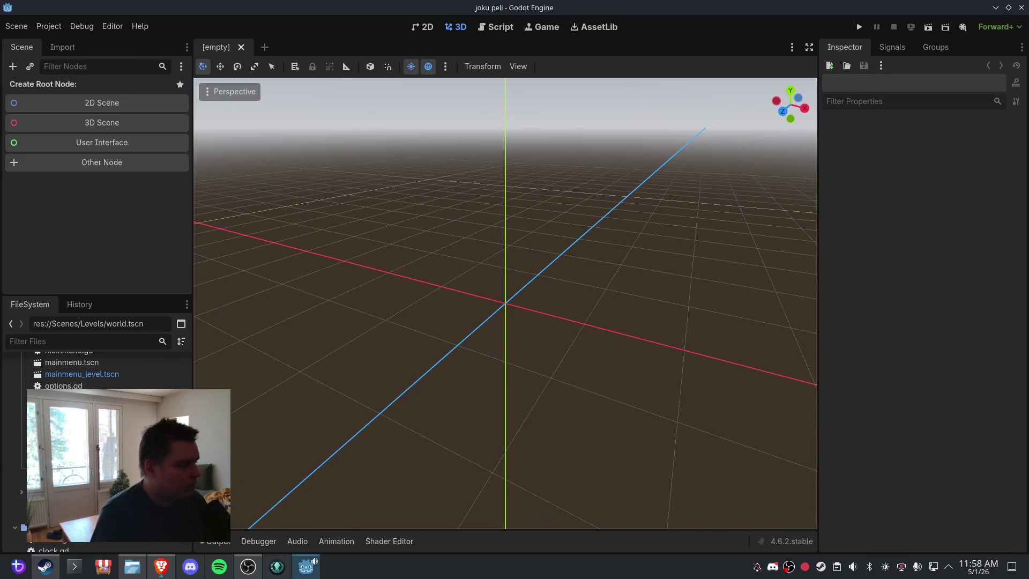
double_click(59, 482)
mouse_move(638, 240)
left_mouse_down()
mouse_move(540, 236)
mouse_move(579, 277)
mouse_move(538, 268)
mouse_move(581, 275)
left_mouse_up()
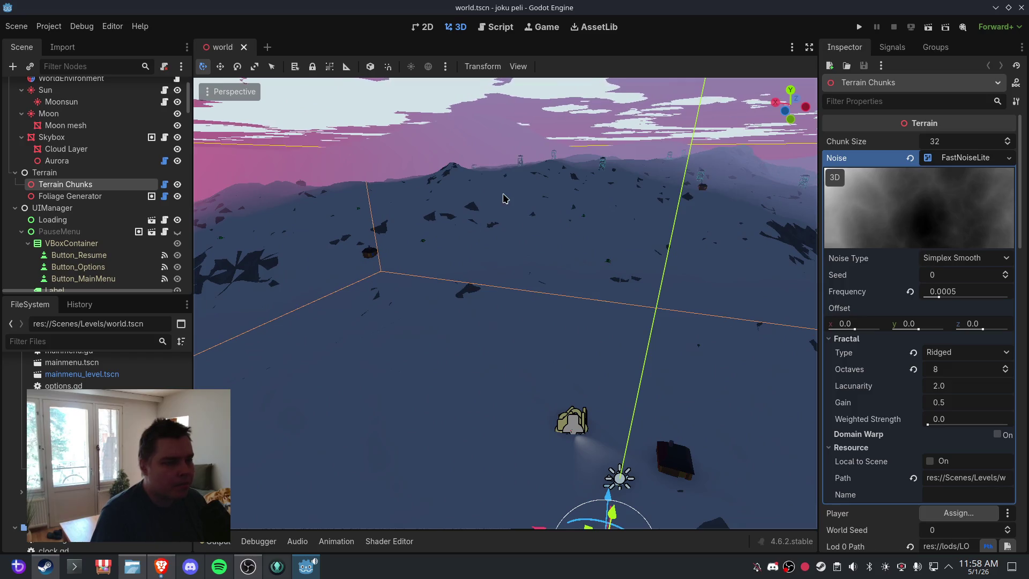
key("f")
left_click_drag(547, 223, 589, 228)
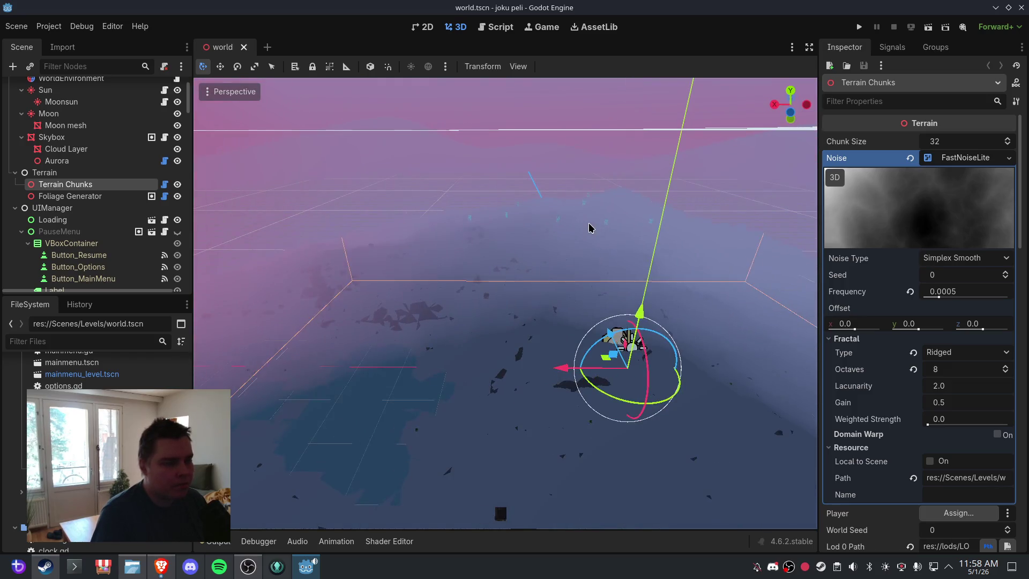
mouse_move(461, 209)
left_mouse_down()
mouse_move(577, 209)
mouse_move(458, 206)
left_mouse_up()
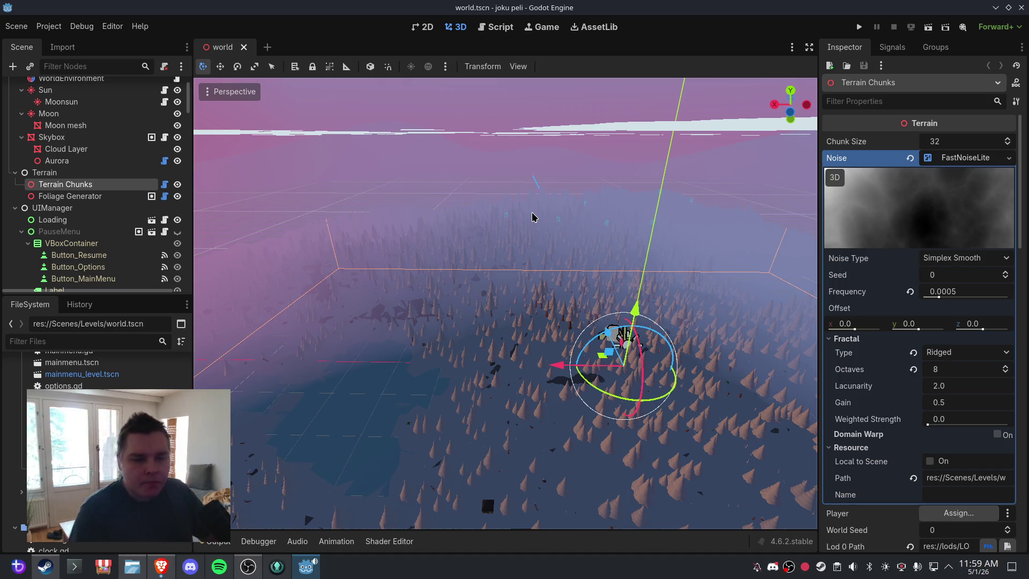
Review the Fractal Type and Noise Type choices, keeping Ridged and Simplex Smooth
left_click(982, 353)
left_click(982, 353)
left_click(959, 258)
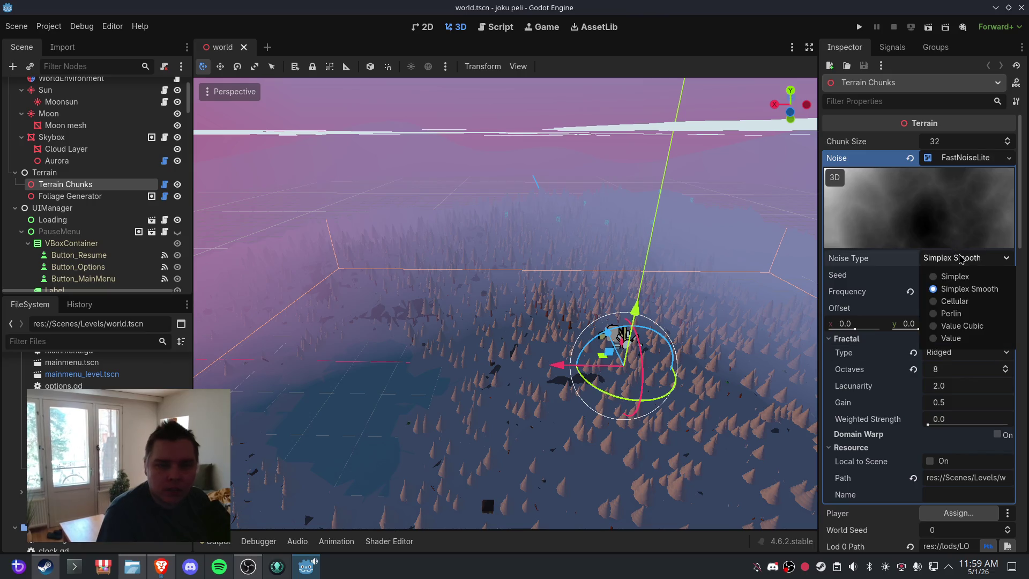
left_click(959, 259)
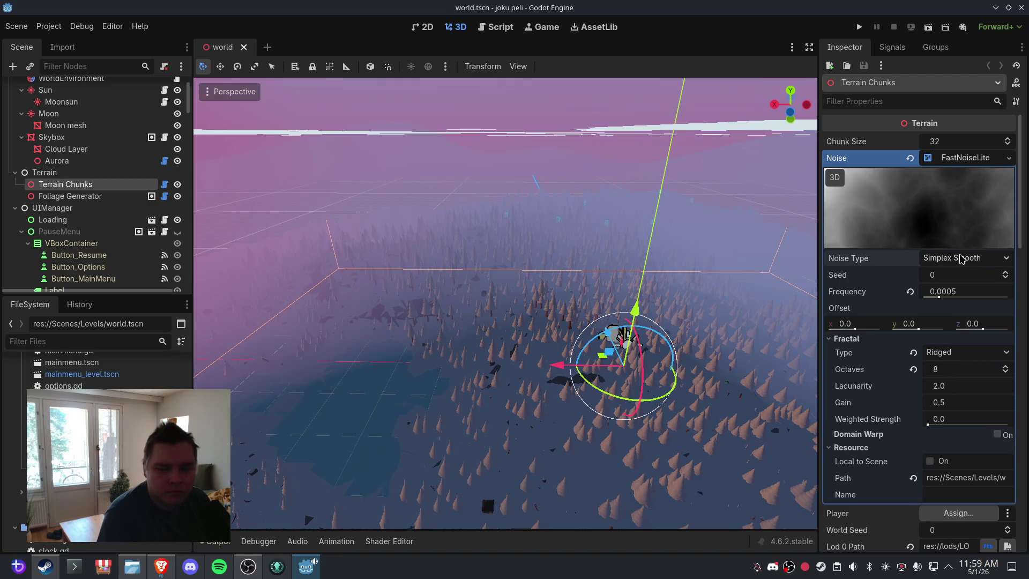
left_click(472, 27)
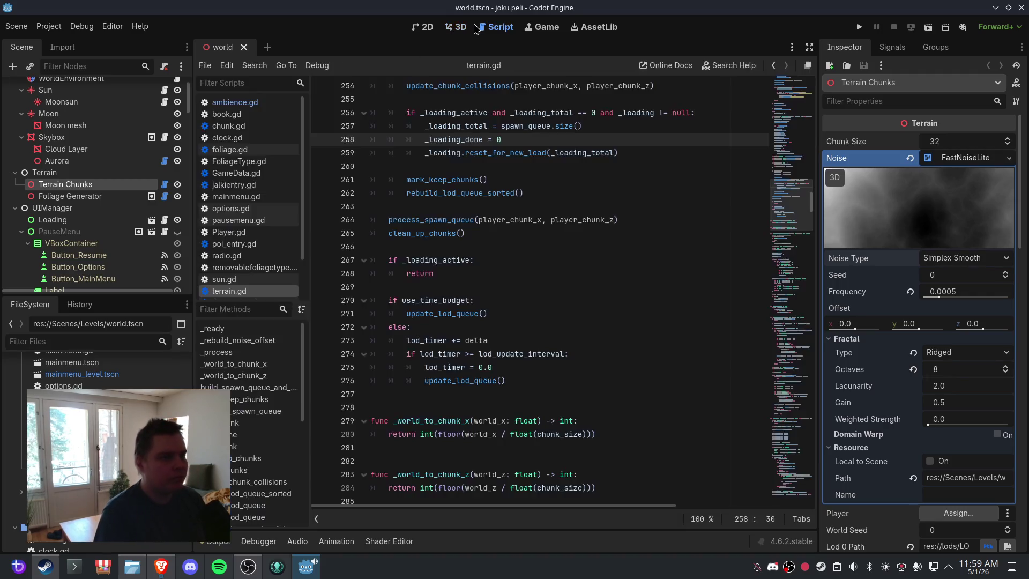
Open Player.gd, then add a new 'Cheat' action in the Project Settings Input Map
left_click(222, 232)
left_click(484, 247)
scroll(485, 248, "up", 8)
left_click(53, 27)
left_click(67, 47)
left_click(270, 115)
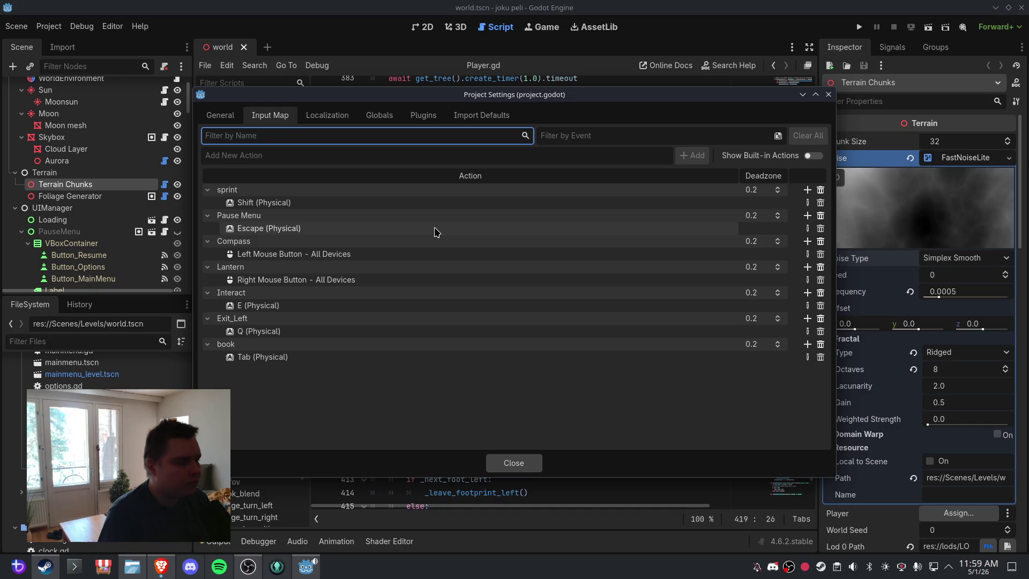
left_click(651, 151)
type("Cheat")
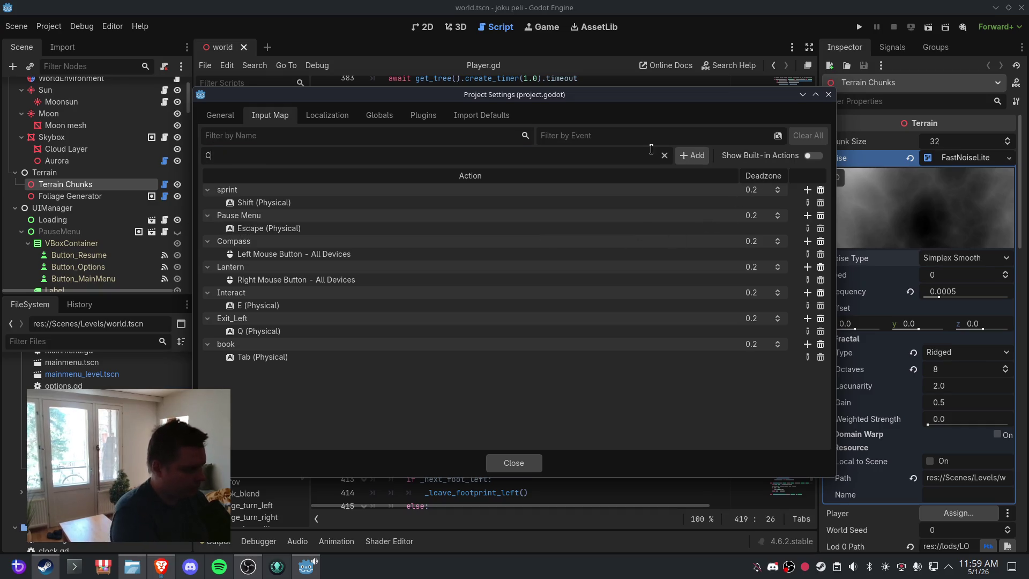
left_click(697, 156)
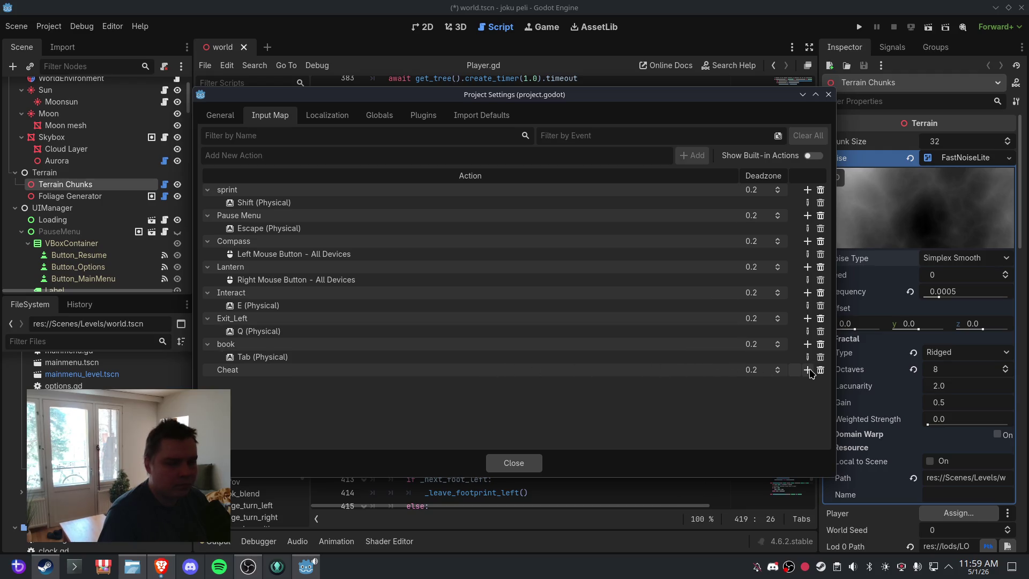
Bind the Cheat action to keypad 5 and close Project Settings
left_click(807, 370)
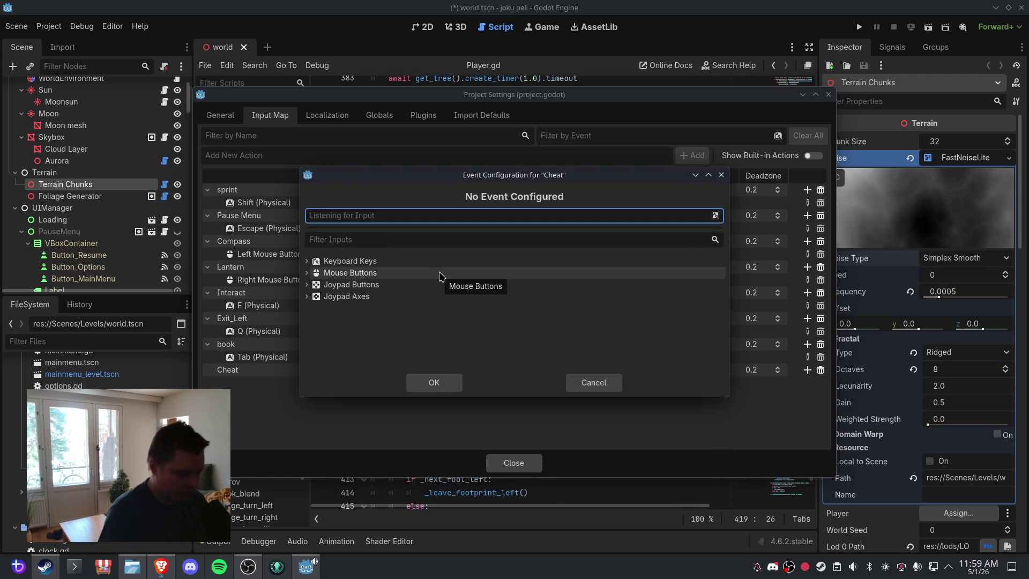
key("KP_5")
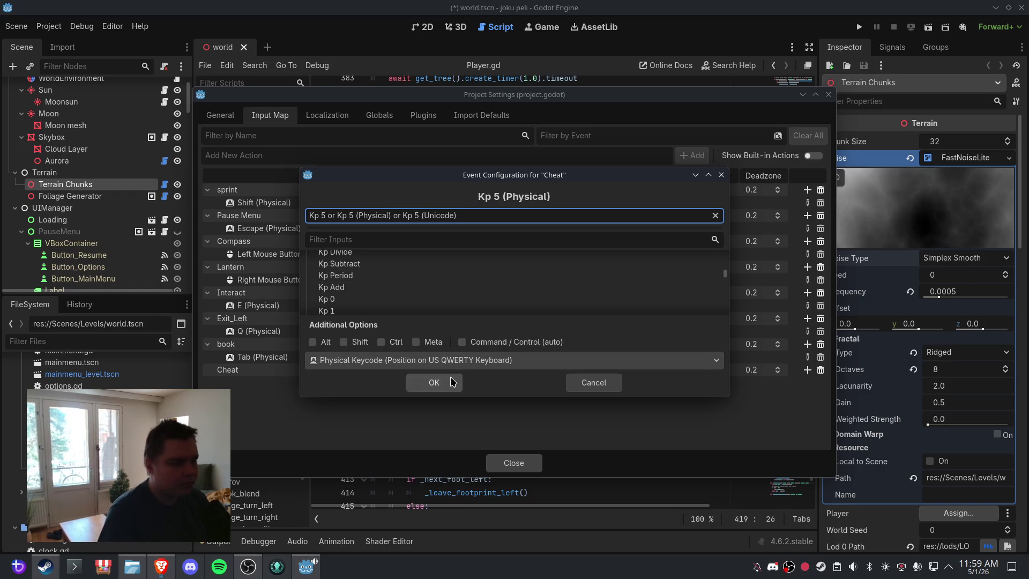
left_click(434, 382)
left_click(513, 462)
left_click(16, 26)
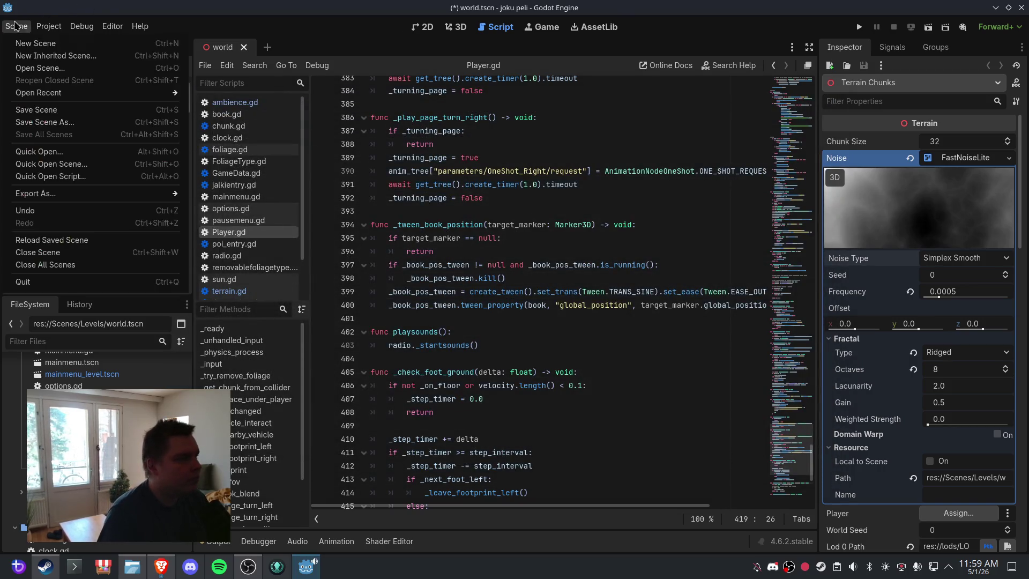
Save the world scene and return to Player.gd at _tween_book_position
left_click(35, 109)
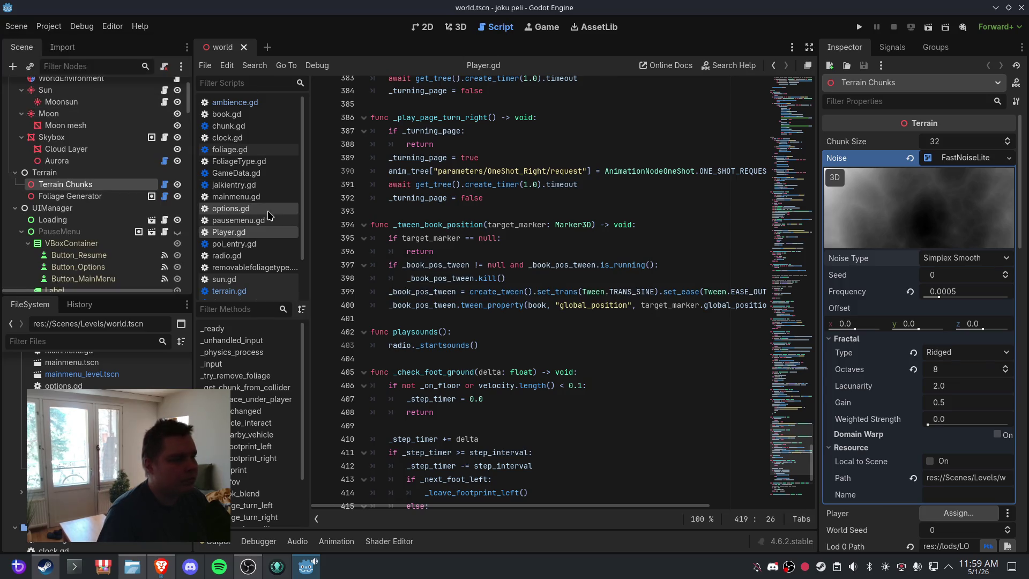
left_click(254, 220)
left_click(264, 231)
left_click(490, 246)
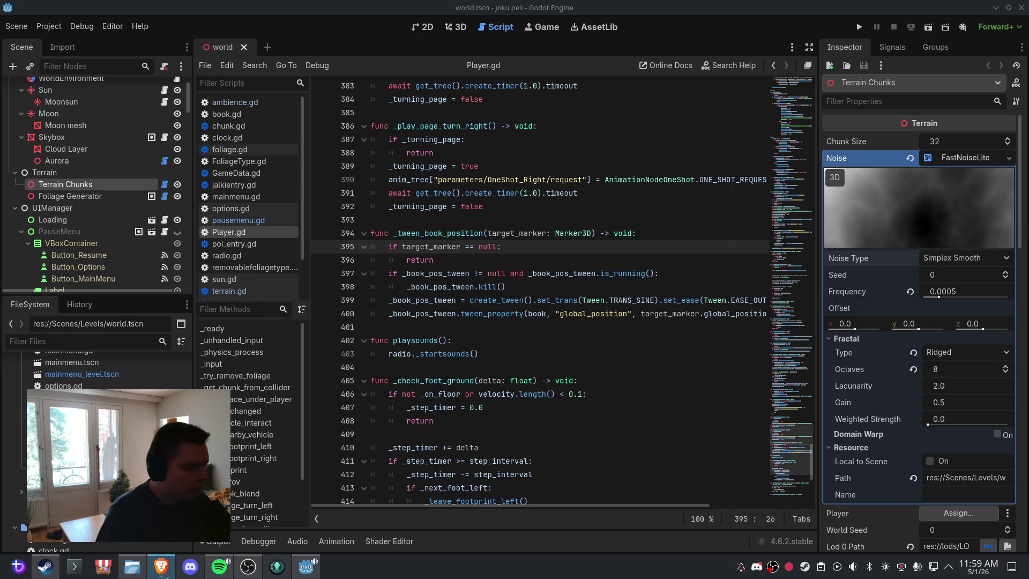
Browse Player.gd around lines 395–418, briefly selecting the whole script
mouse_move(164, 572)
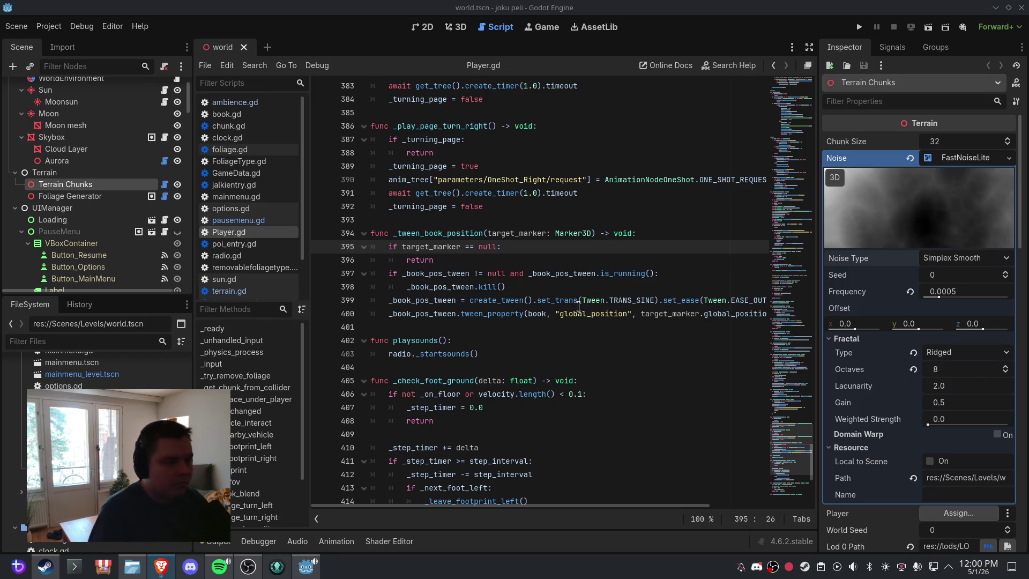
left_click(486, 258)
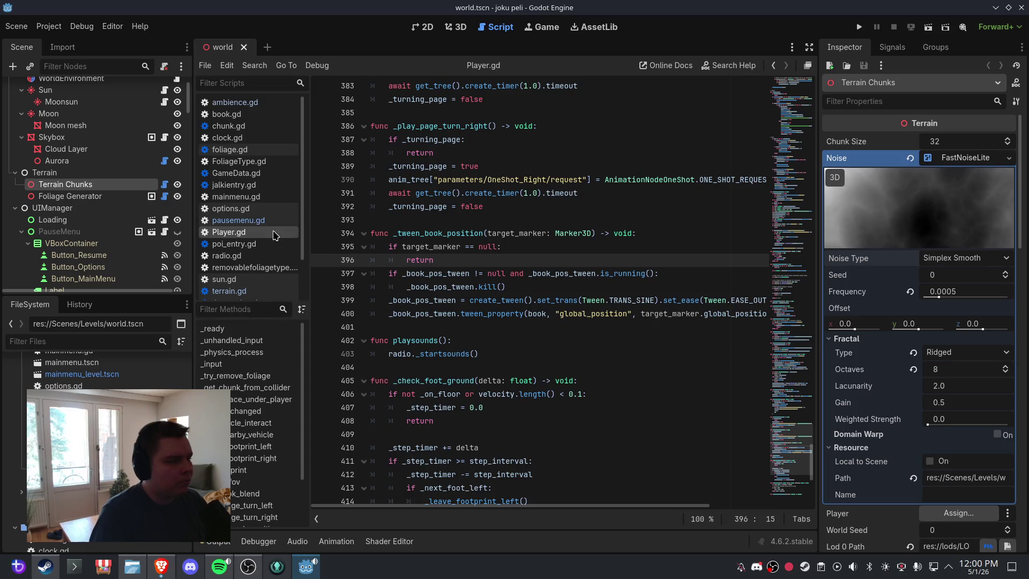
key("Up")
scroll(520, 270, "down", 4)
left_click(521, 271)
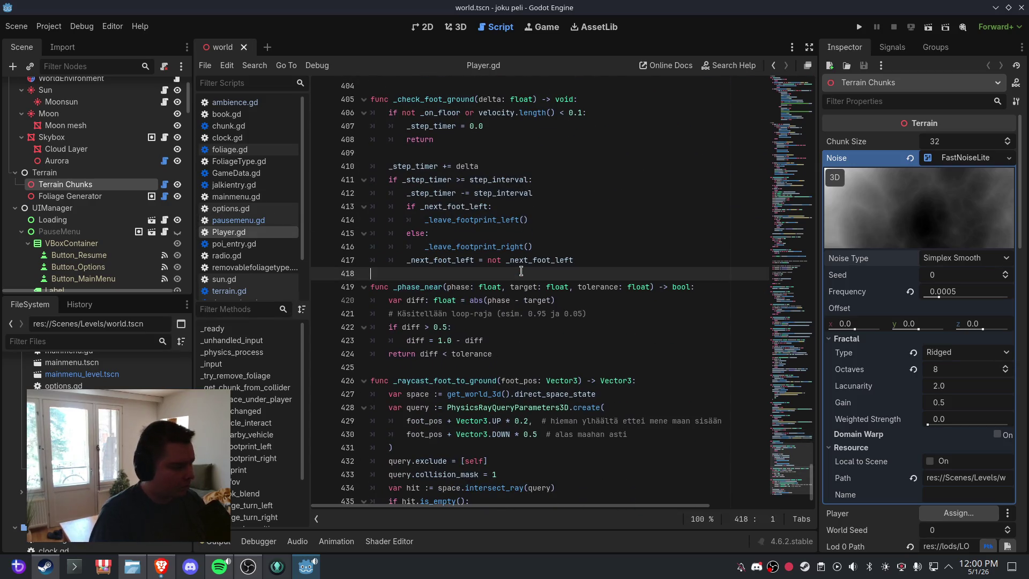
key("ctrl+a")
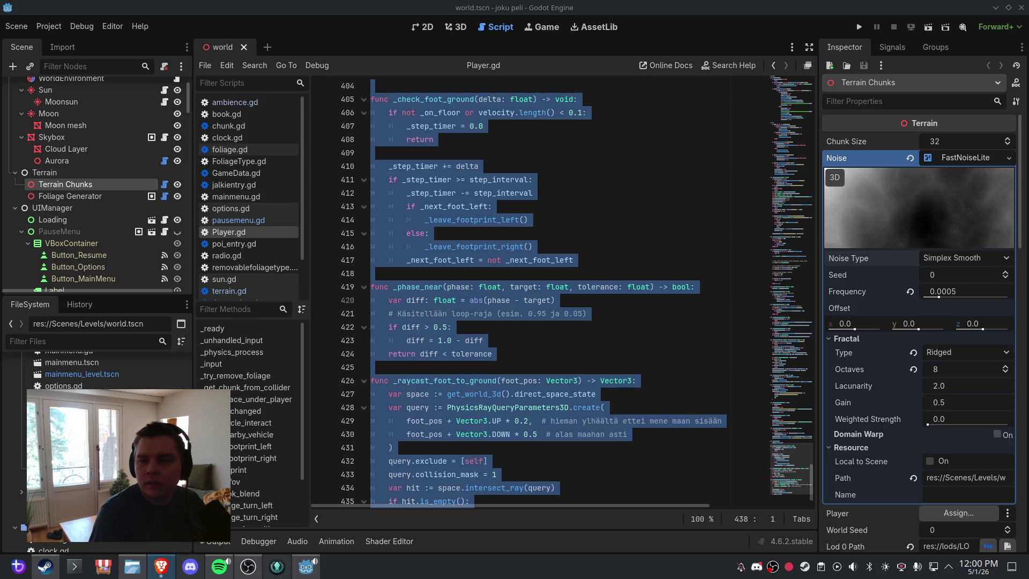
left_click(453, 141)
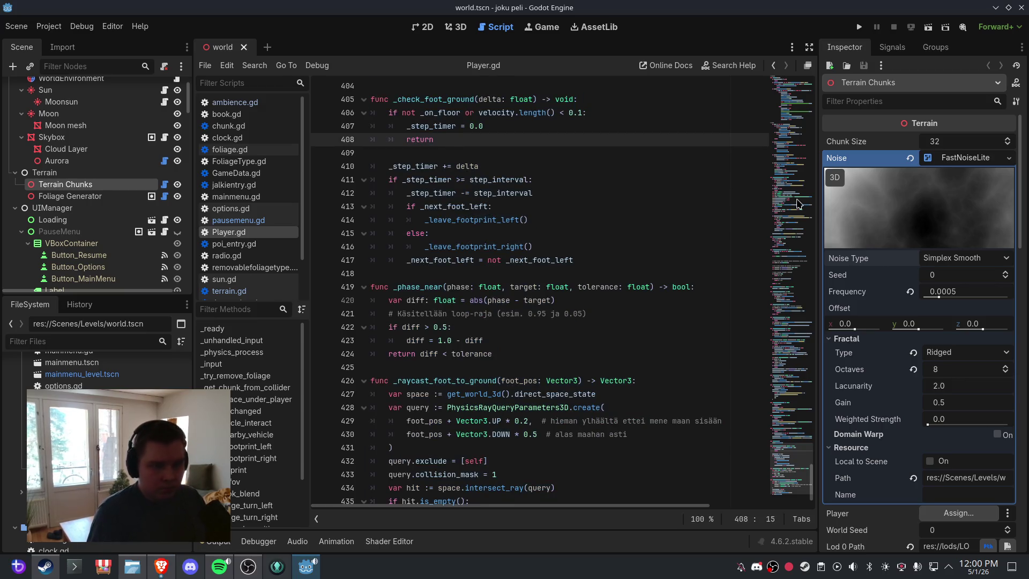
Scroll up Player.gd to the exported step_interval declaration near line 85
left_click_drag(792, 460, 792, 86)
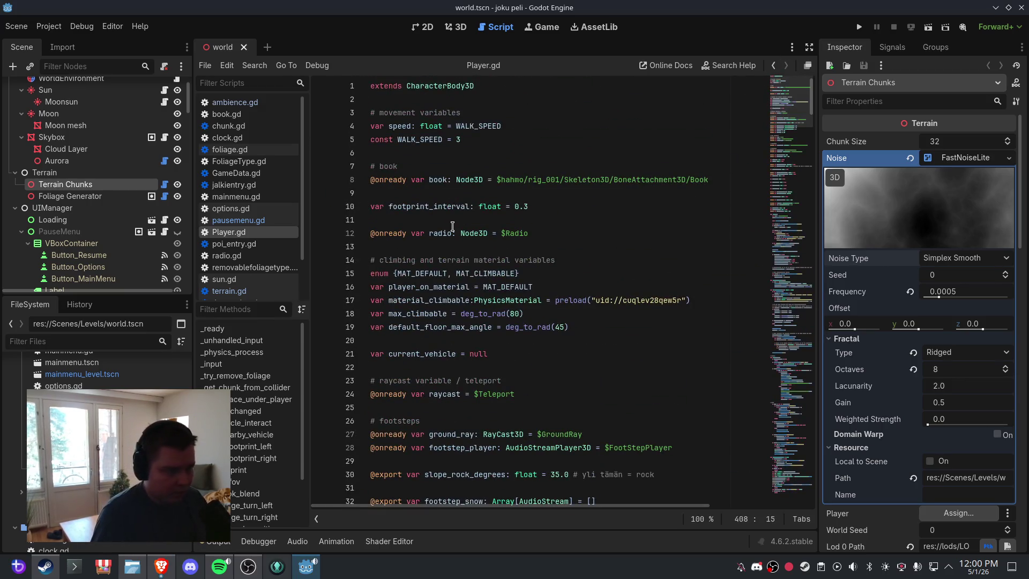
scroll(524, 259, "down", 20)
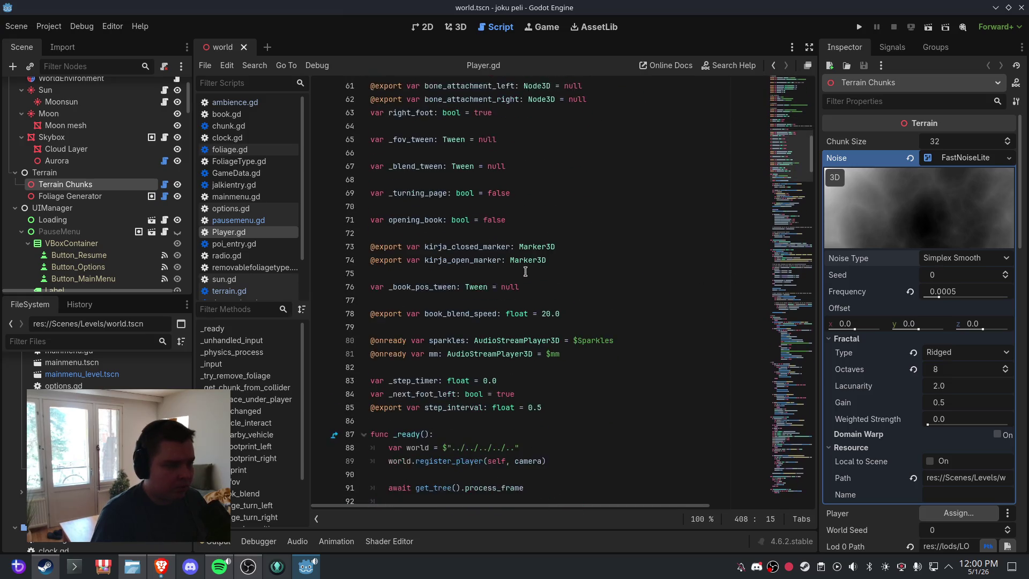
scroll(525, 271, "down", 3)
left_click(557, 287)
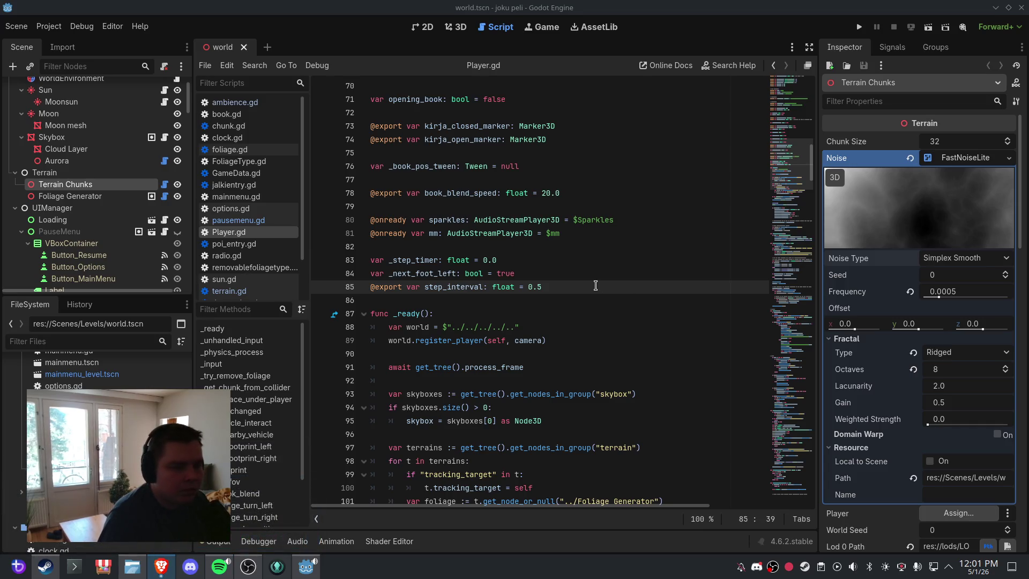
left_click(570, 296)
key("Return")
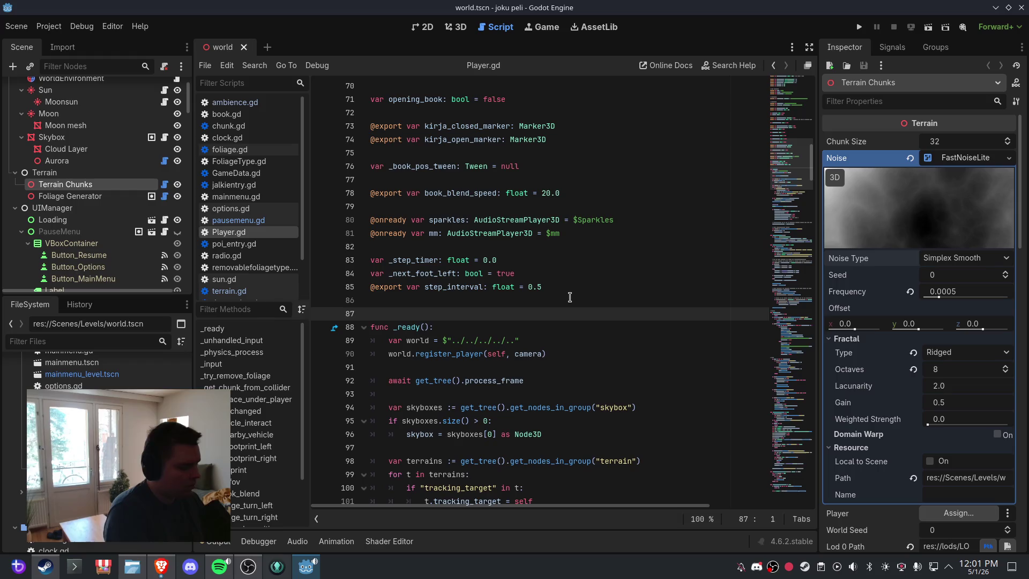
type("@export var fly_speed: float = 50.0")
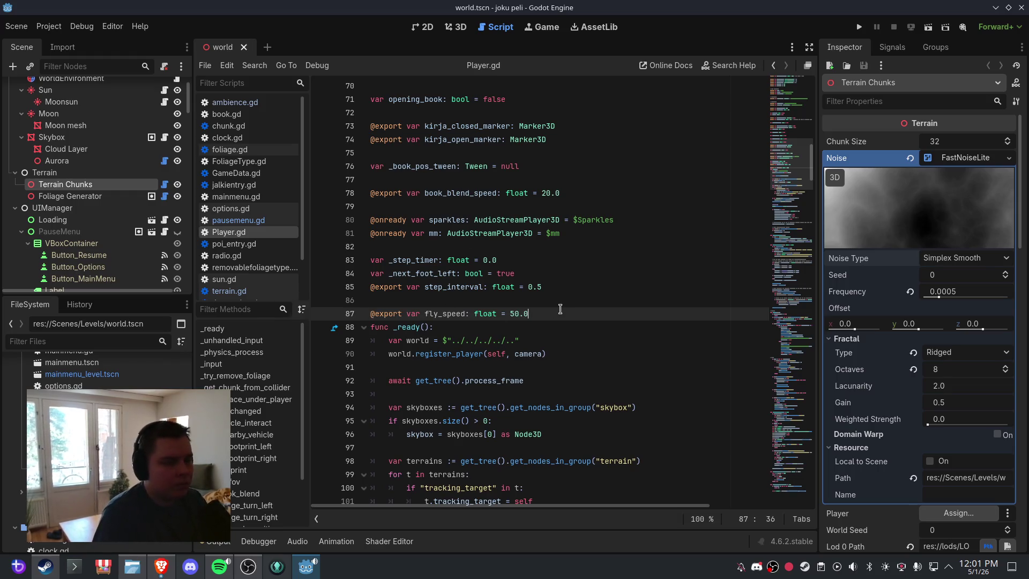
key("Return")
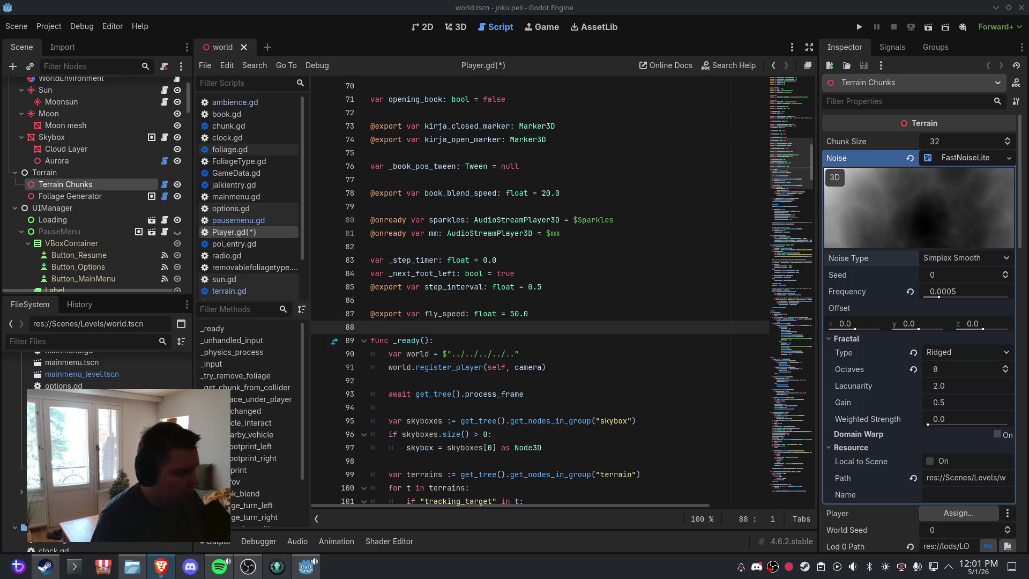
Replace the old movement code in _physics_process with the pasted flying code
left_click(621, 273)
scroll(549, 295, "down", 4)
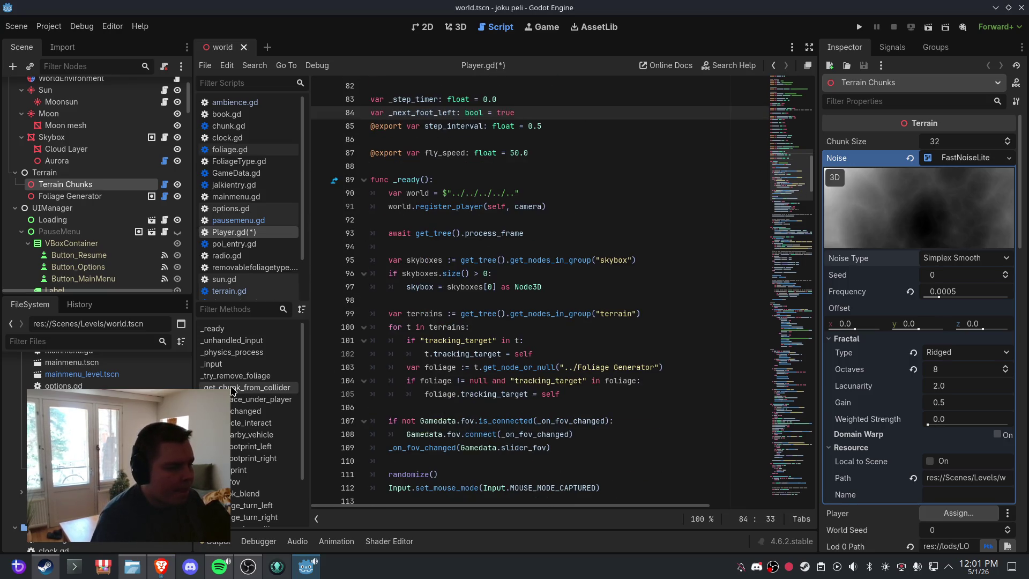
left_click(233, 352)
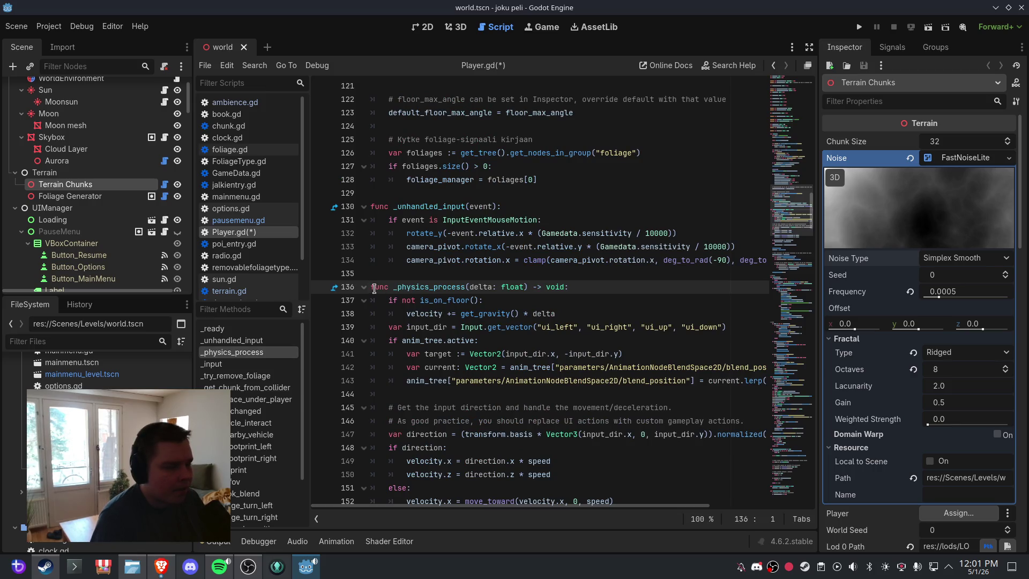
mouse_move(372, 287)
left_mouse_down()
mouse_move(586, 382)
mouse_move(586, 401)
left_mouse_up()
scroll(585, 381, "down", 9)
key("ctrl+v")
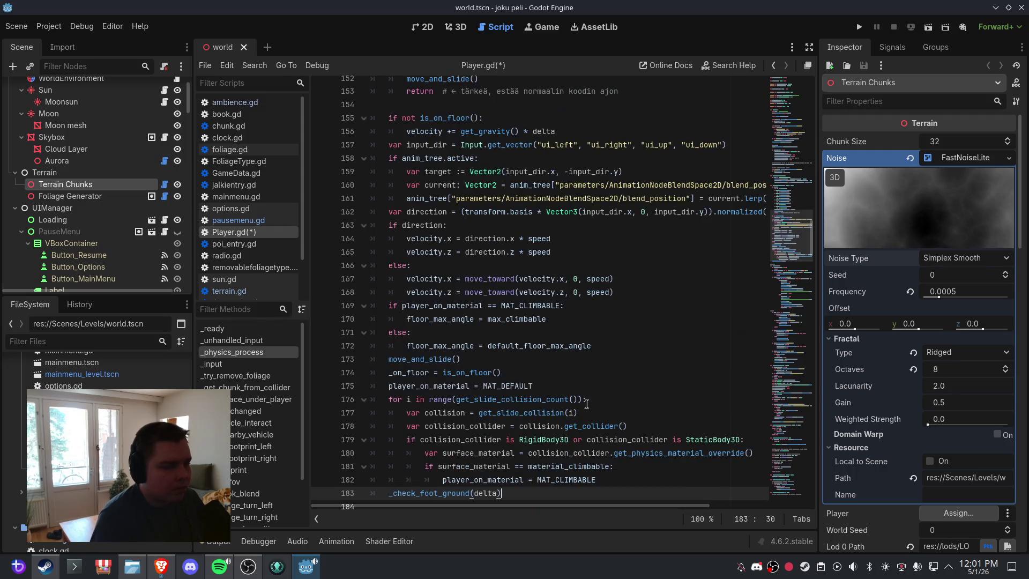
left_click(564, 337)
left_click(17, 26)
Save Player.gd and run the game, which halts on the undeclared _flying error
left_click(43, 111)
left_click(457, 27)
left_click(859, 27)
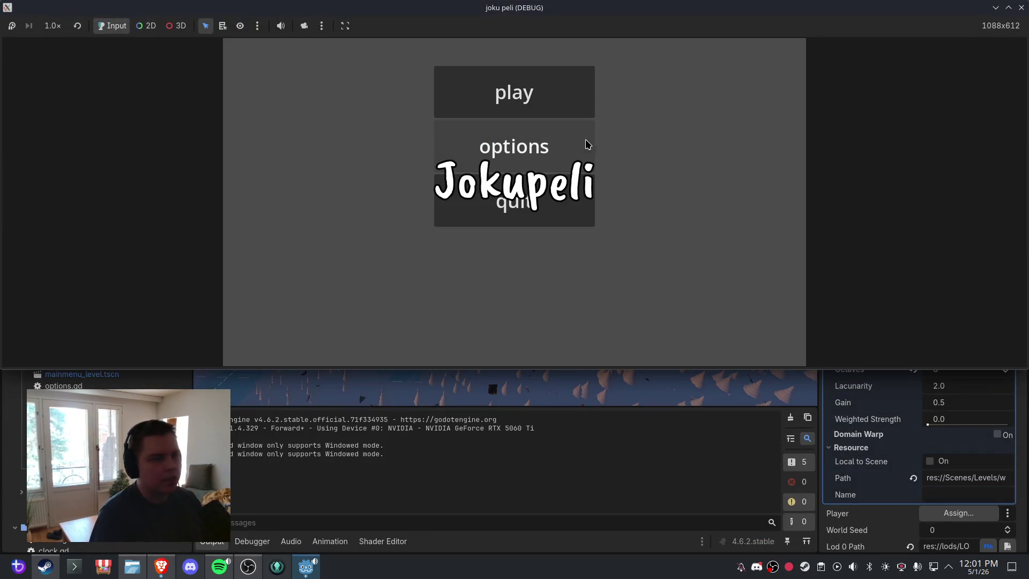
left_click(566, 101)
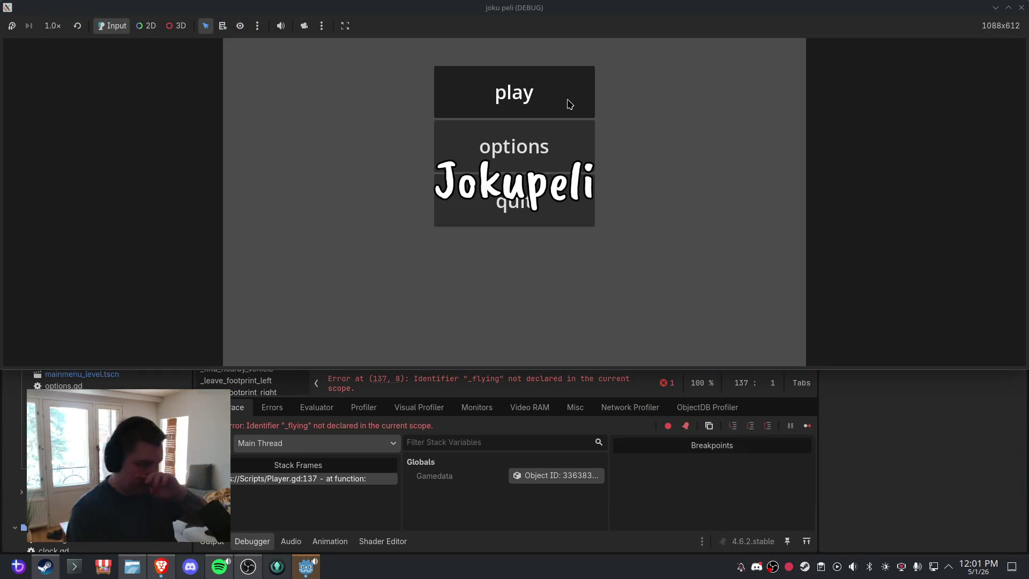
left_click(1021, 8)
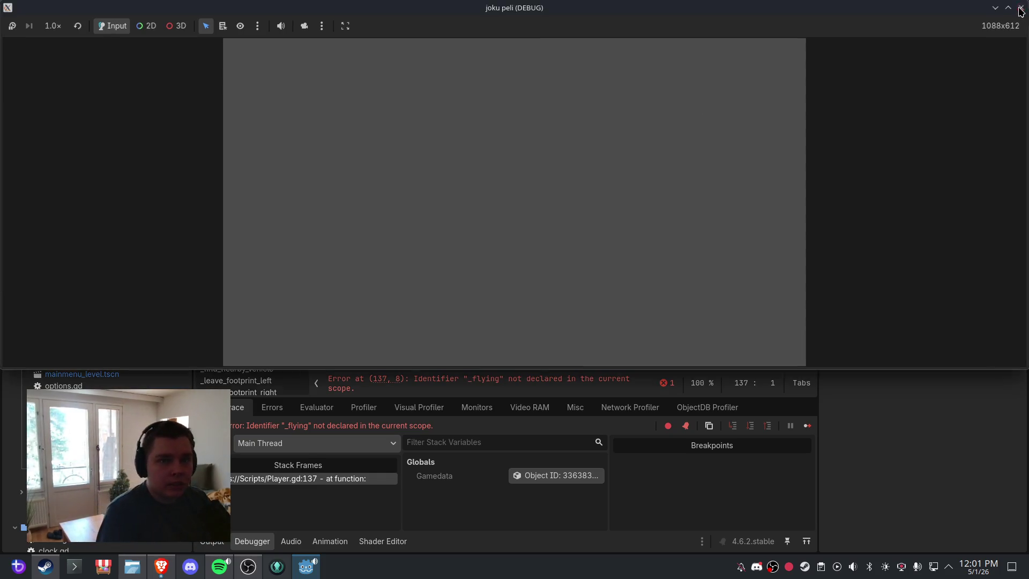
Declare 'var _flying: bool = false' below fly_speed in Player.gd
left_click_drag(450, 218, 402, 219)
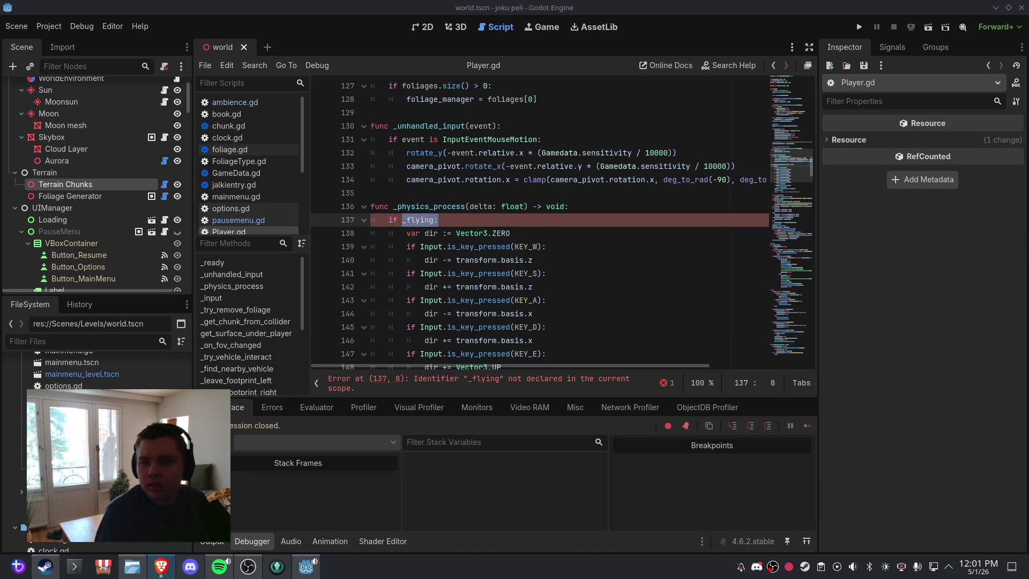
left_click(733, 193)
left_click(794, 120)
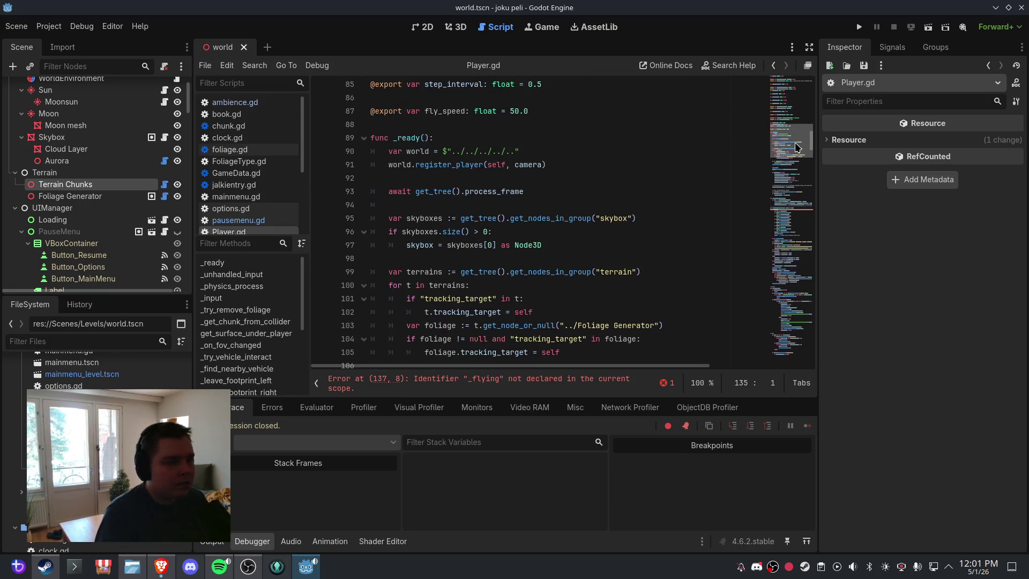
scroll(779, 139, "up", 2)
left_click(578, 164)
key("Return")
type("var _flying: bool = false")
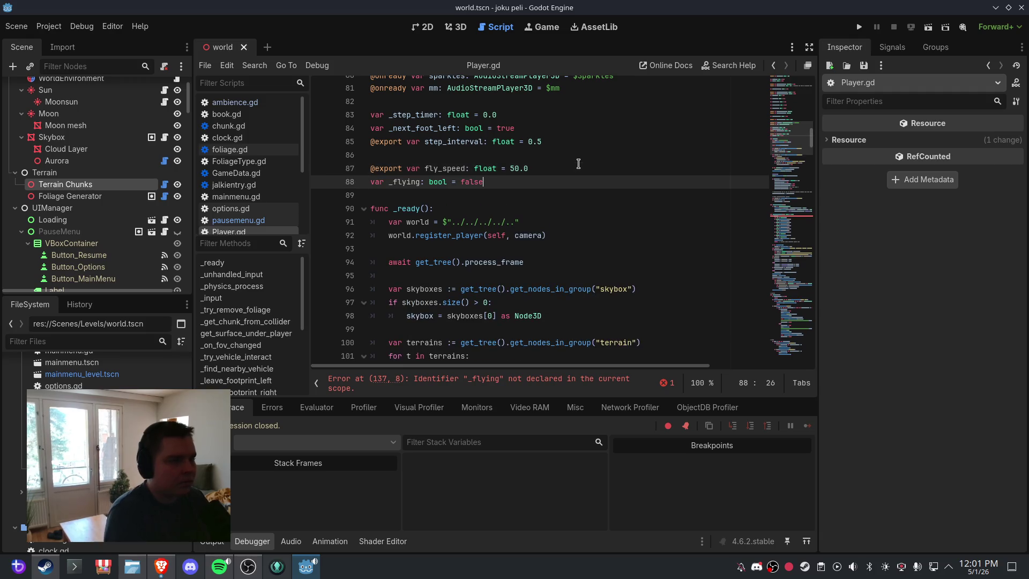
Save the fixed Player script and launch the game again
left_click(16, 26)
left_click(279, 83)
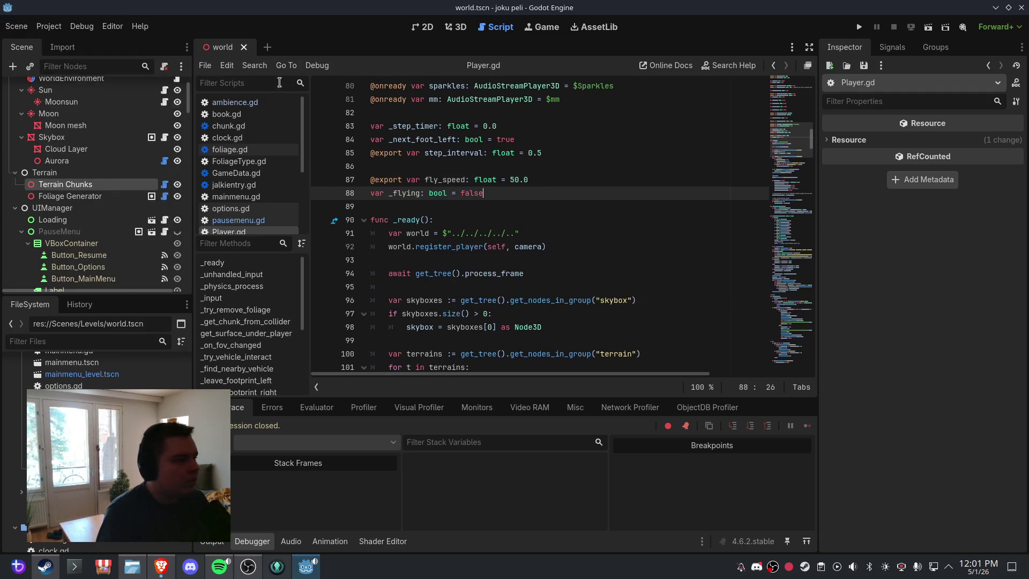
left_click(457, 26)
left_click(859, 26)
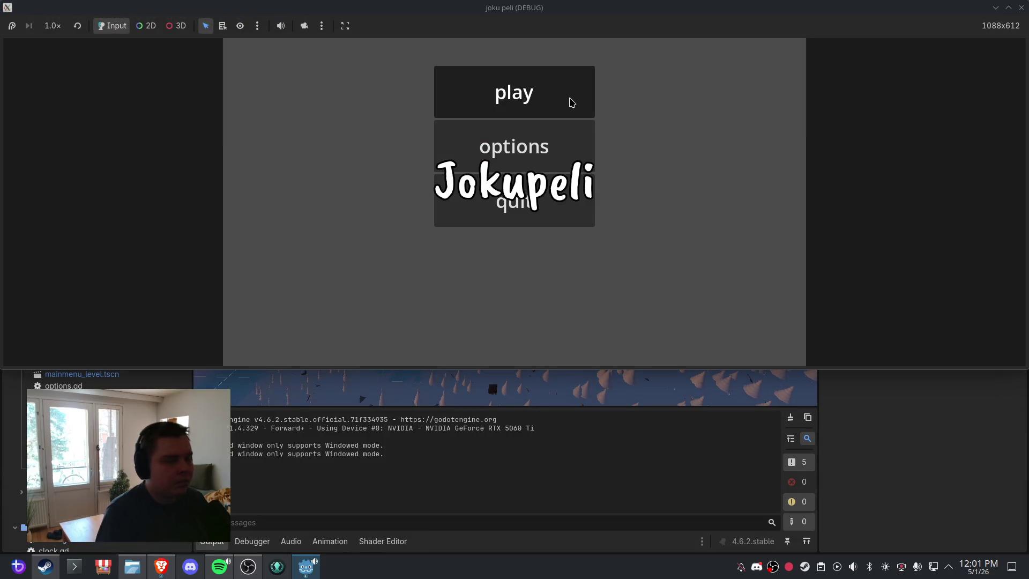
Start a game from the main menu, reach the snowy lake with the snowmobile, then stop with F8
left_click(572, 102)
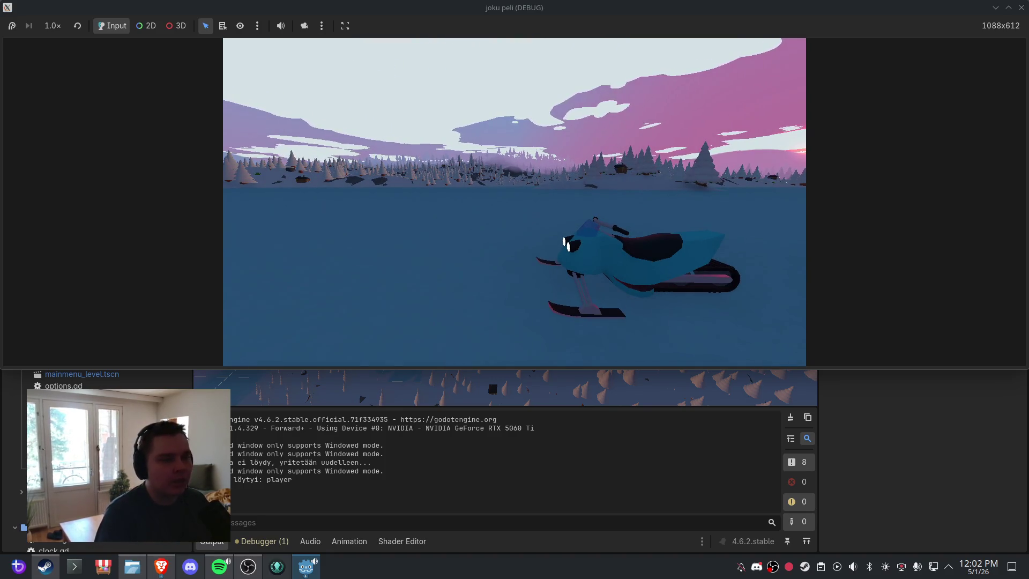
key("F8")
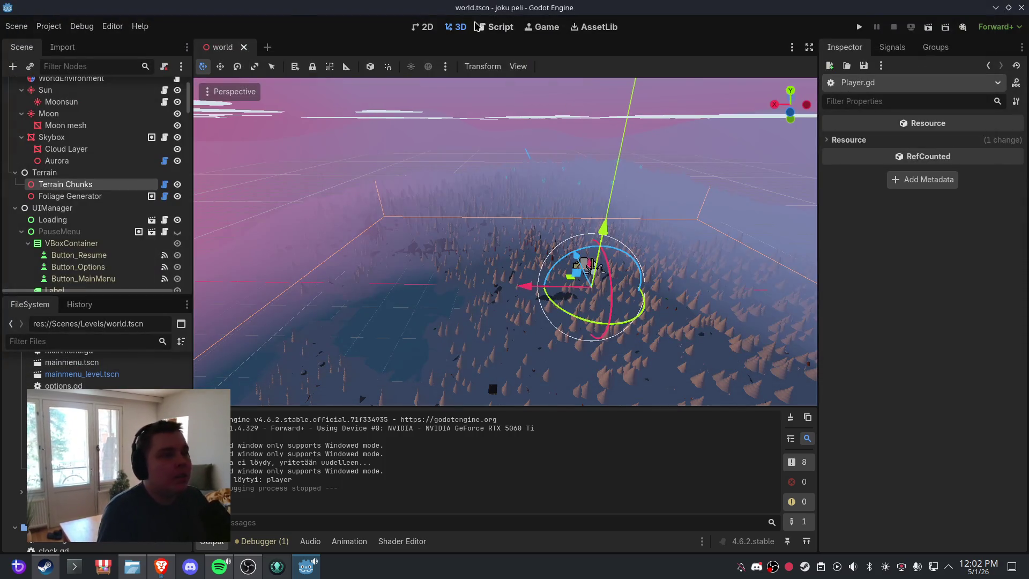
Open Player.gd and scroll through it looking for the _input function
left_click(497, 35)
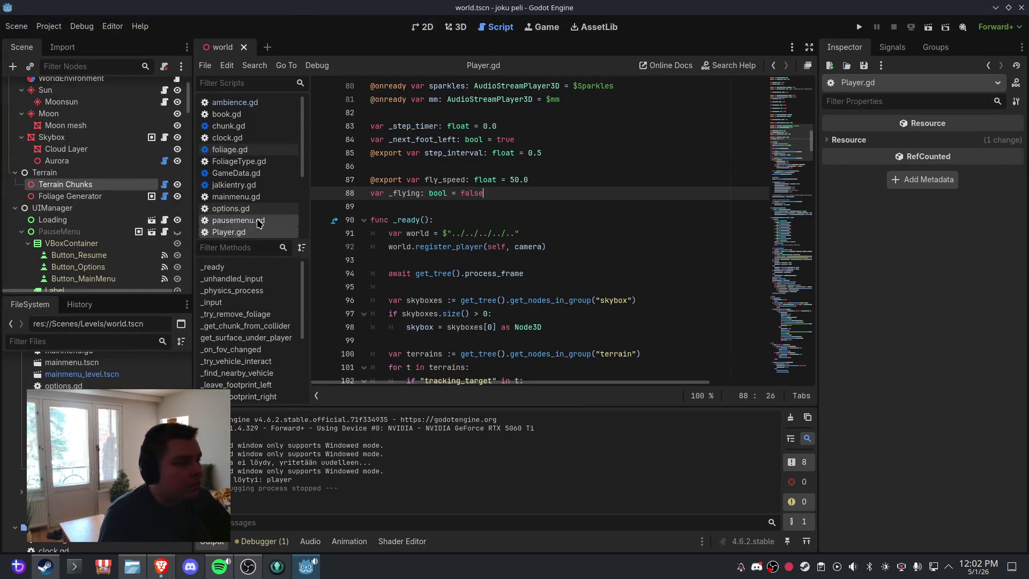
left_click(432, 234)
scroll(574, 225, "down", 2)
scroll(574, 226, "down", 8)
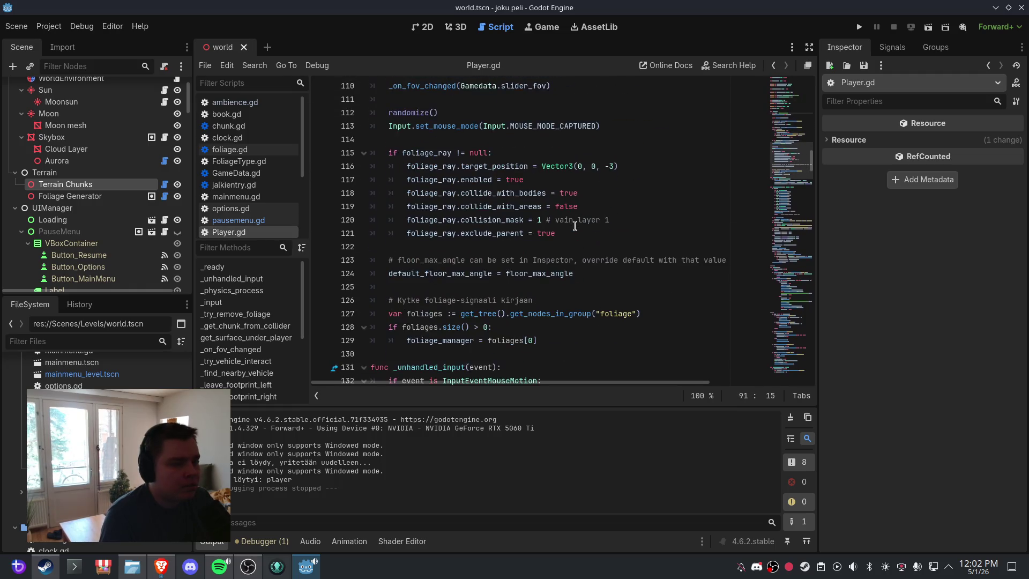
scroll(574, 225, "down", 9)
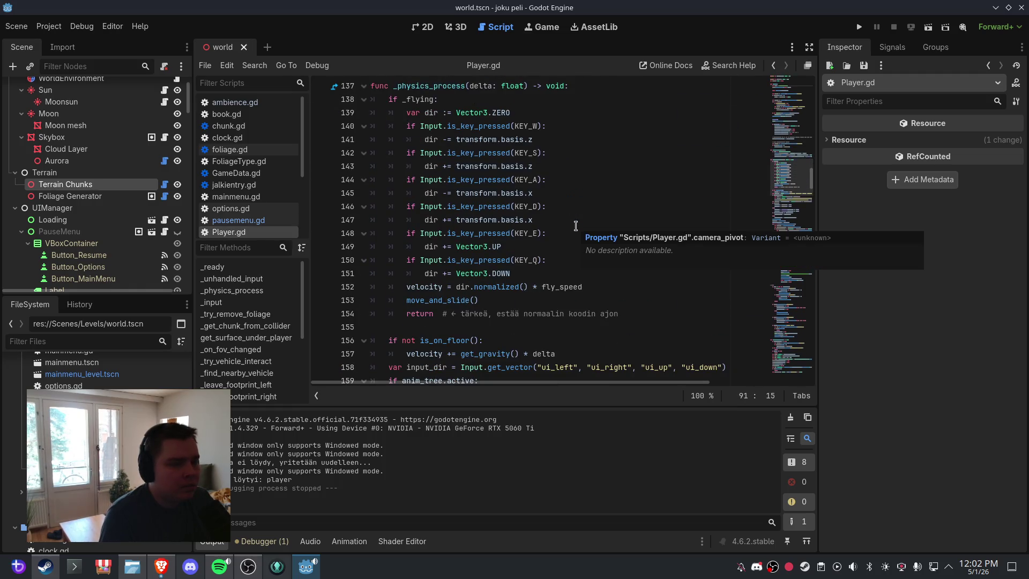
scroll(575, 225, "up", 2)
scroll(575, 225, "down", 4)
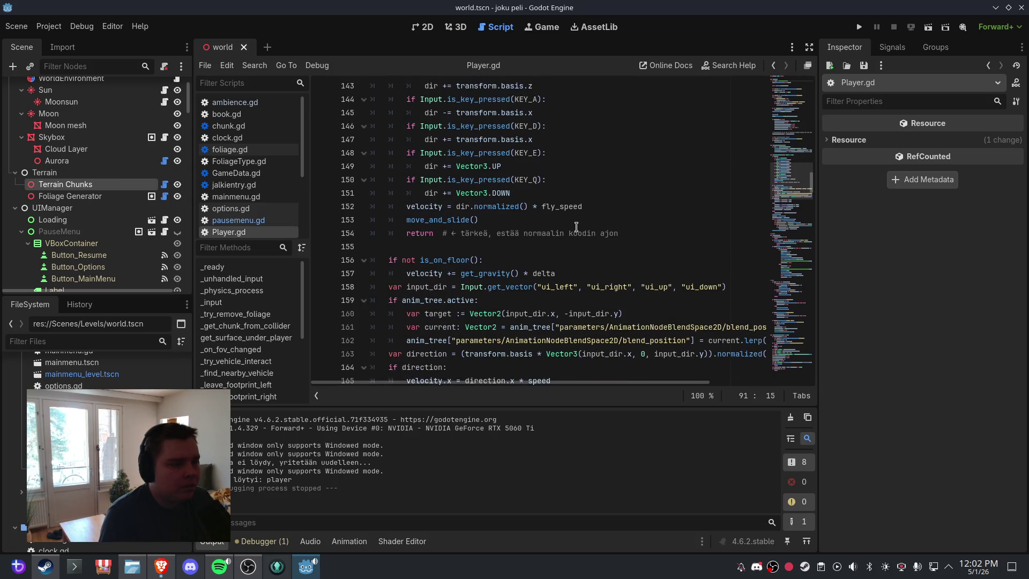
scroll(576, 226, "down", 7)
scroll(576, 227, "up", 3)
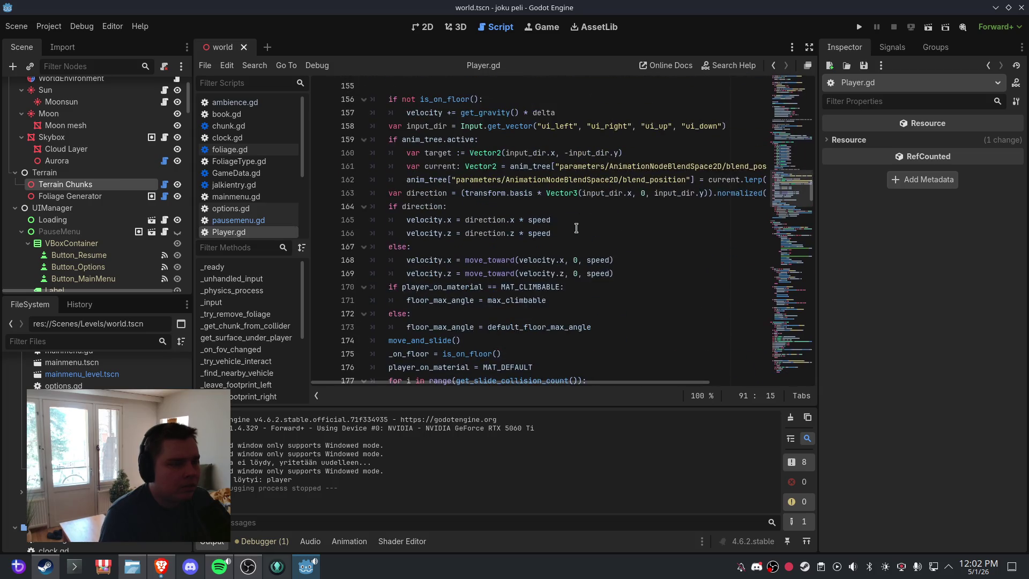
scroll(576, 228, "up", 1)
scroll(576, 228, "down", 8)
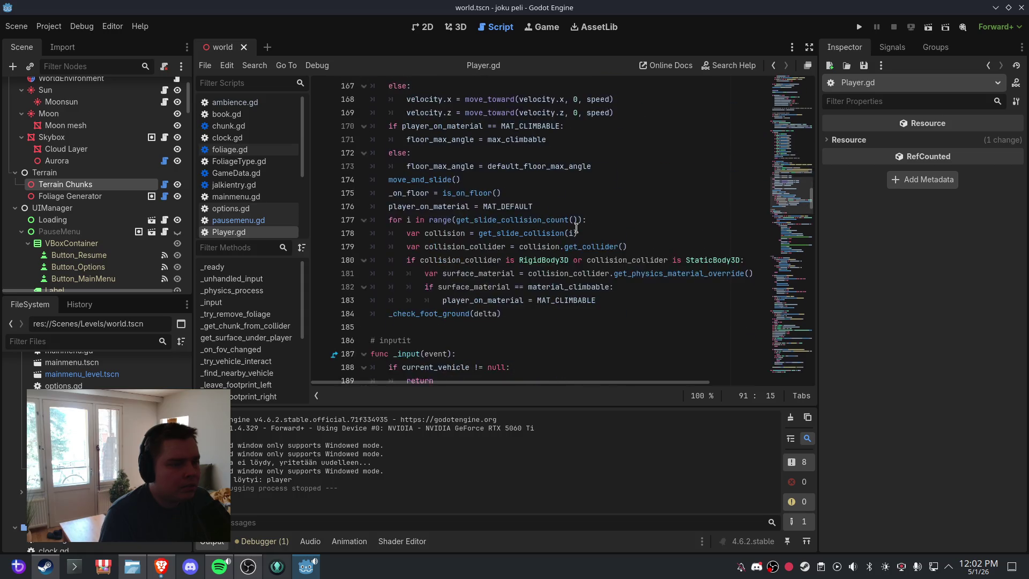
scroll(576, 227, "up", 6)
scroll(576, 227, "up", 5)
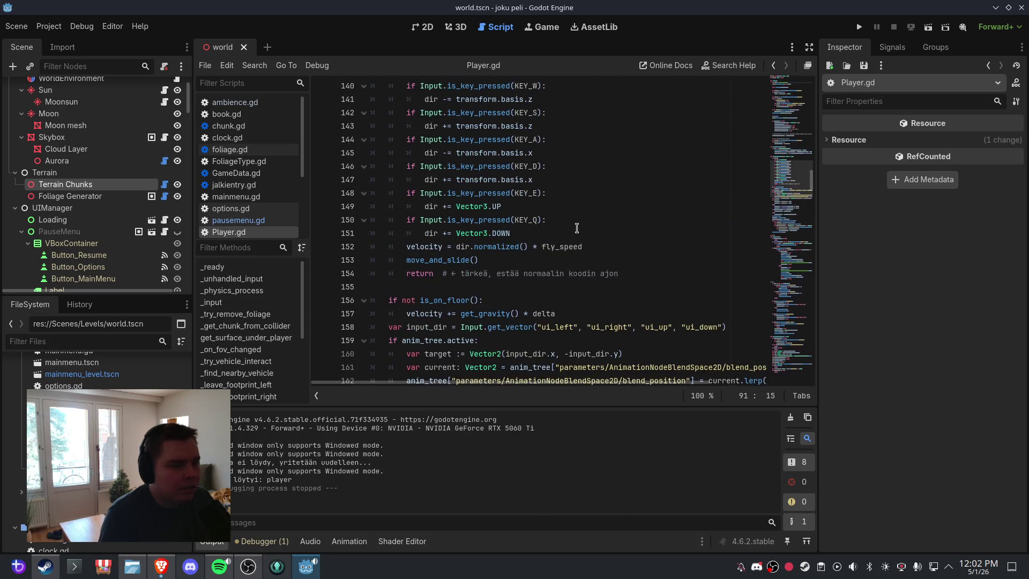
scroll(564, 232, "up", 4)
scroll(564, 231, "down", 1)
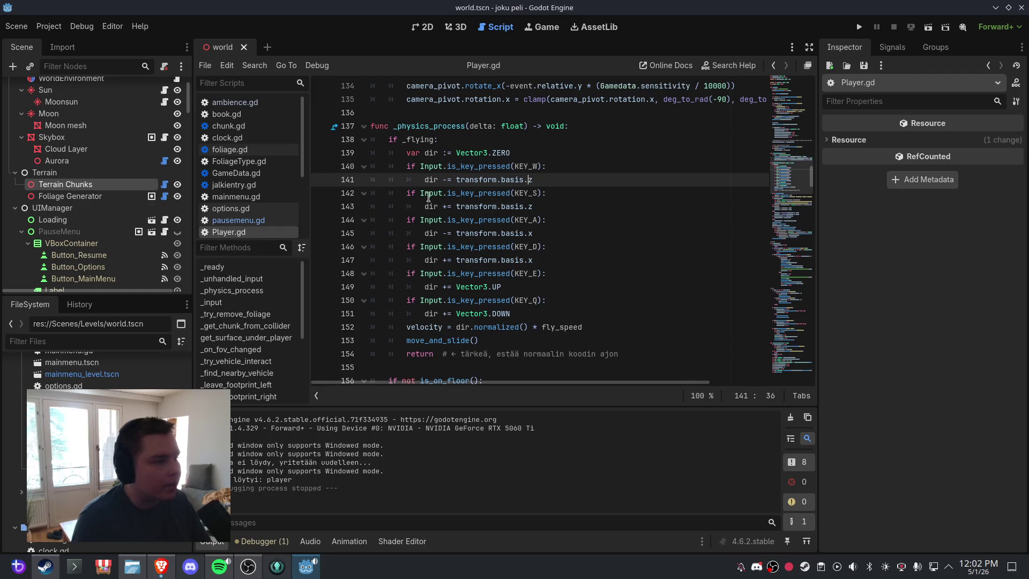
Add 'if event.is_action_pressed("Cheat"): _flying = not _flying' to _input, unindented one level
left_click(212, 302)
left_click(468, 260)
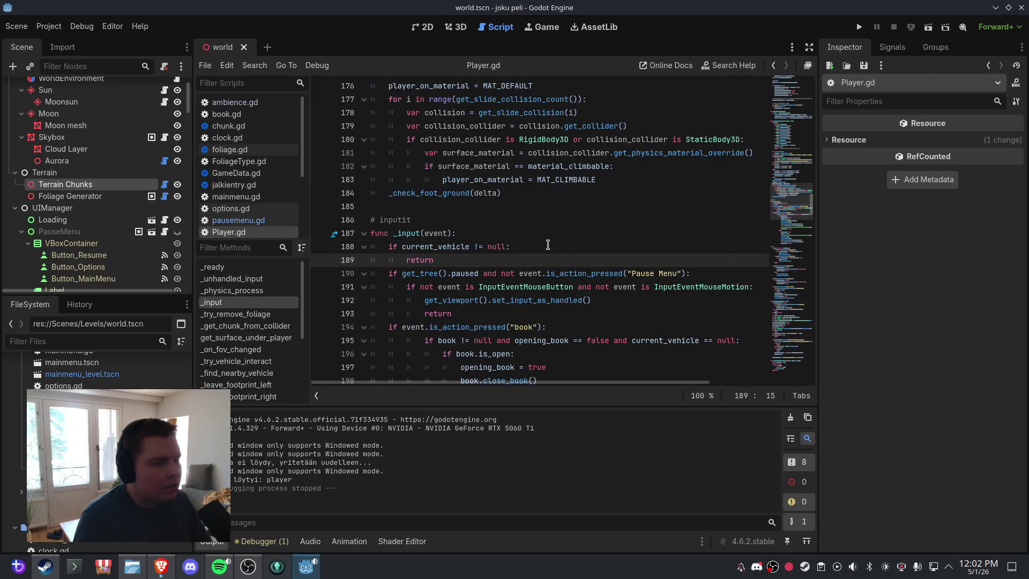
left_click(532, 233)
key("Return")
type("if event.is_action_pressed(\"Cheat\"): \t\t_flying = not _flying")
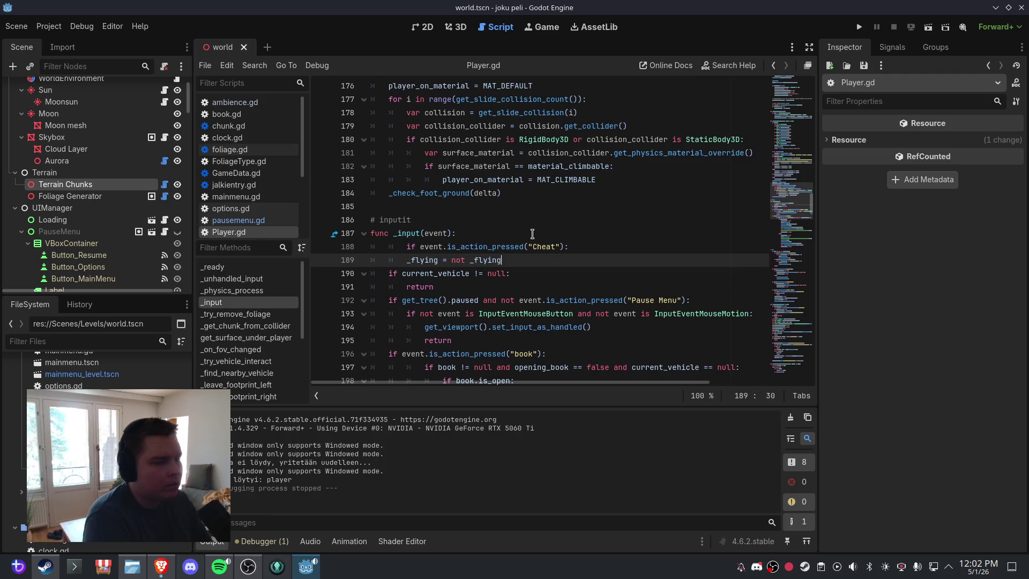
left_click(406, 247, "shift")
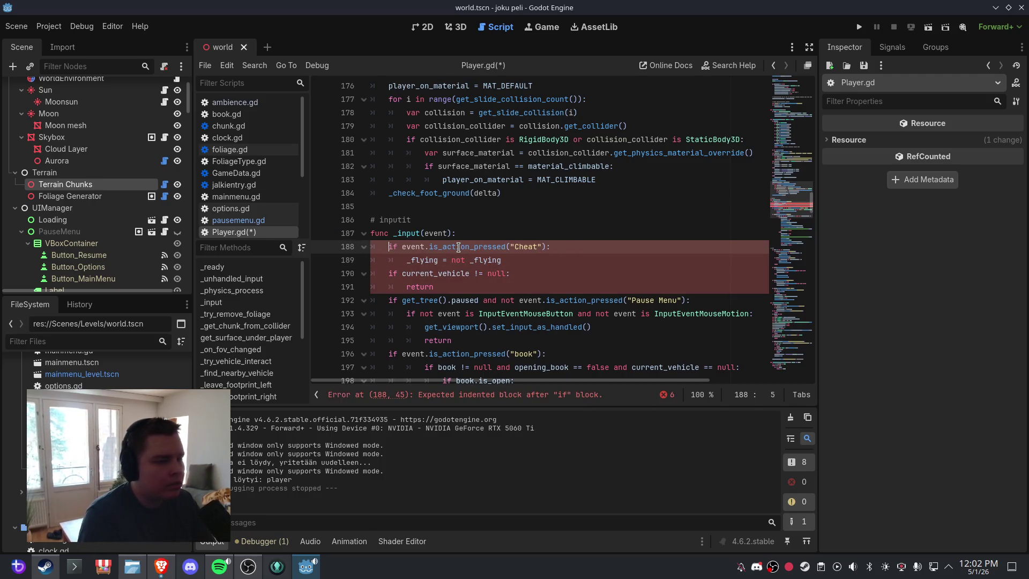
key("shift+Tab")
Return to the 3D world view and run the game project
left_click(16, 26)
left_click(22, 103)
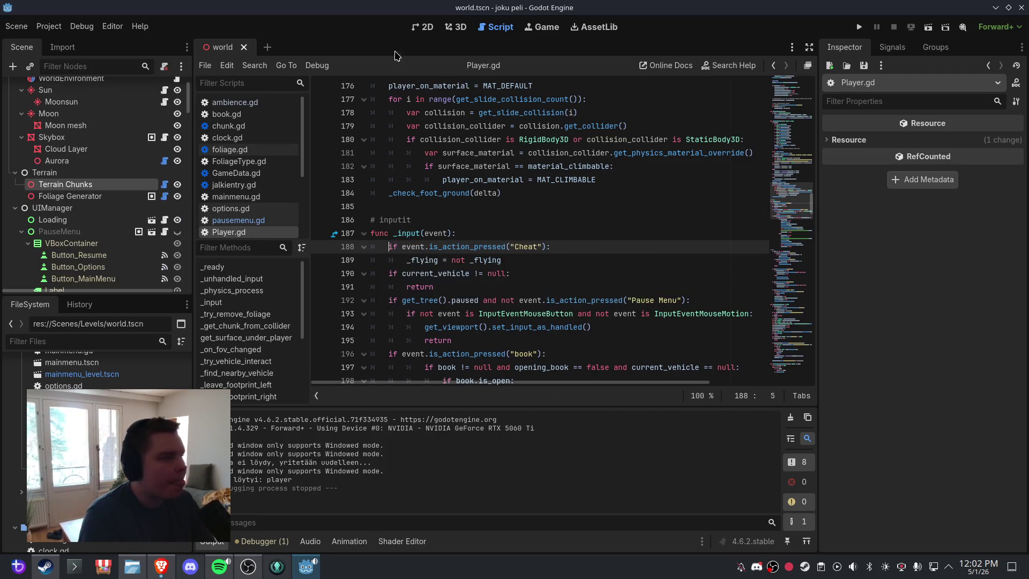
left_click(456, 26)
left_click(860, 27)
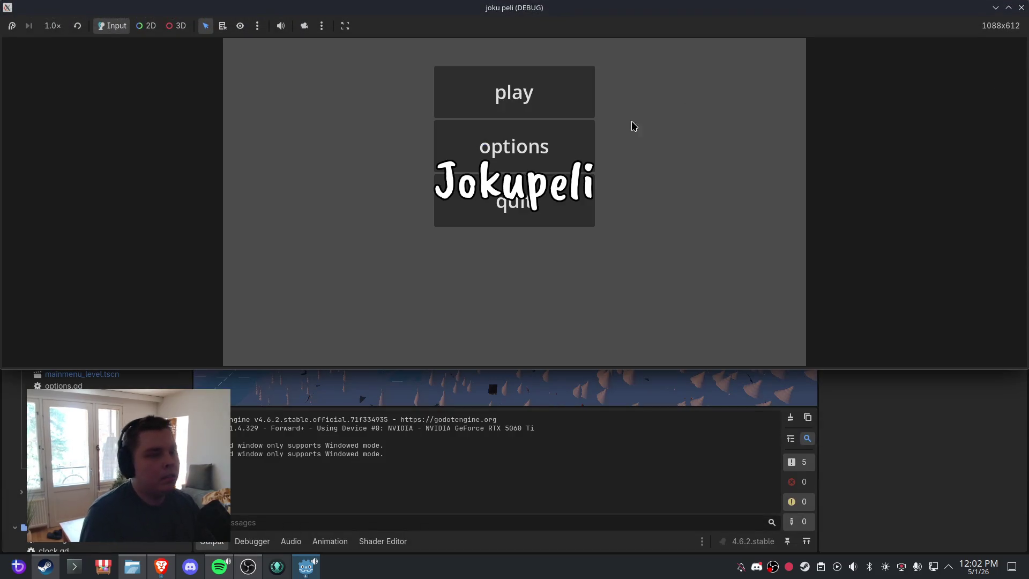
Start a new game to fly over the snowy terrain, stop it with F8, and save the world scene
left_click(524, 87)
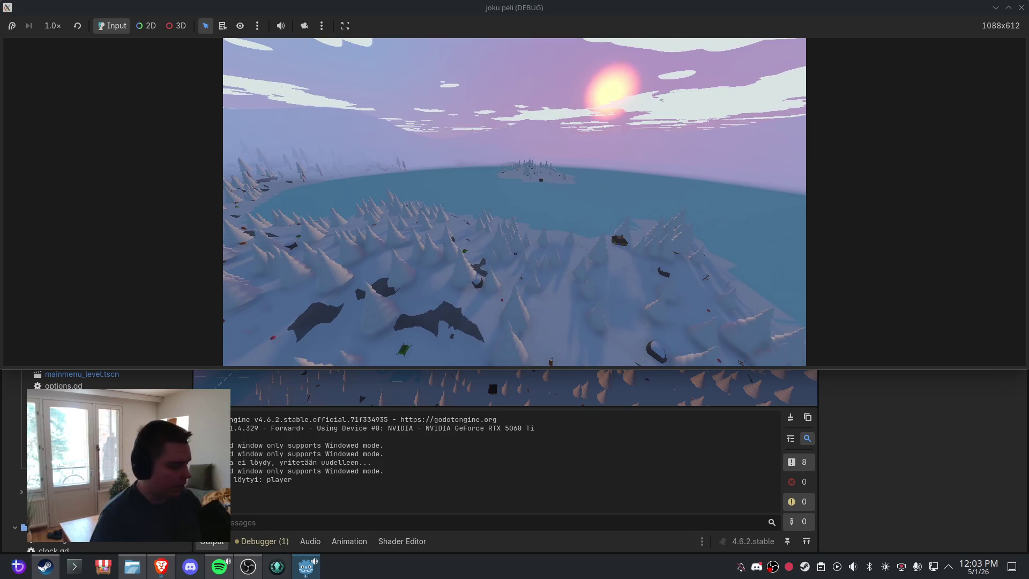
key("F8")
left_click(21, 27)
left_click(48, 113)
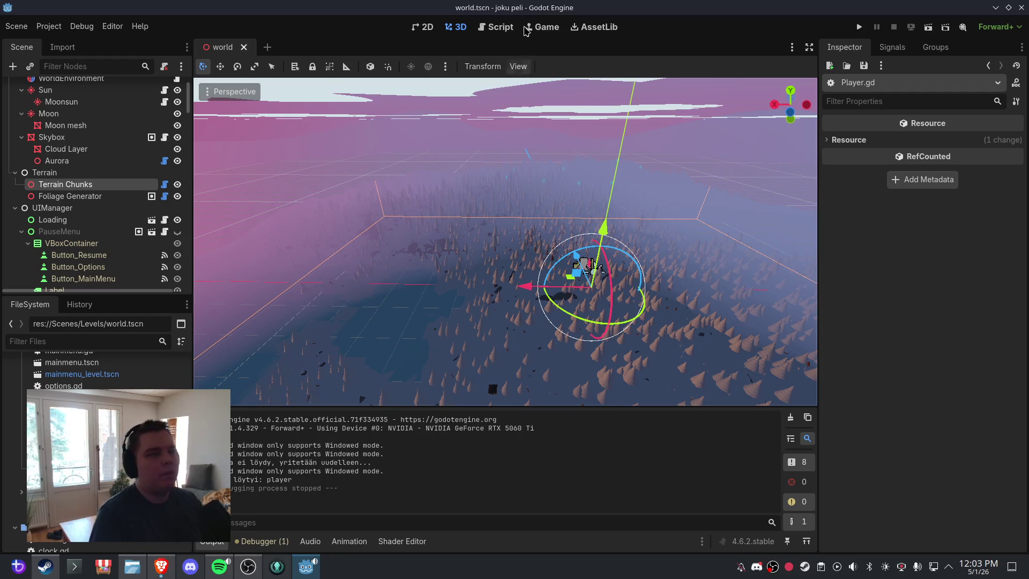
Open terrain.gd in the Script workspace, scrolled to its top with chunk_size 32 and noise exports
left_click(501, 27)
left_click(275, 222)
scroll(275, 217, "down", 4)
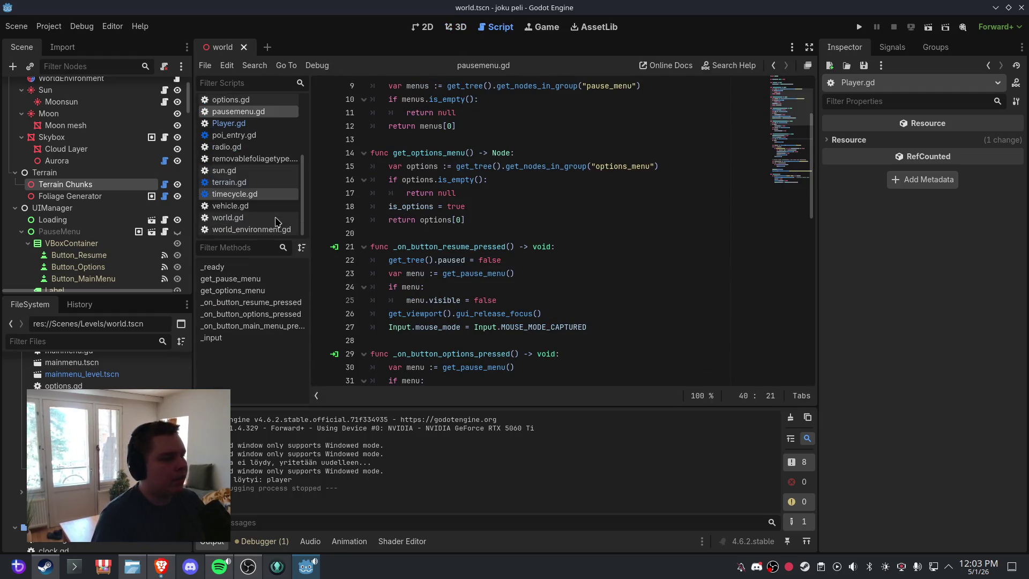
left_click(229, 182)
scroll(570, 214, "up", 20)
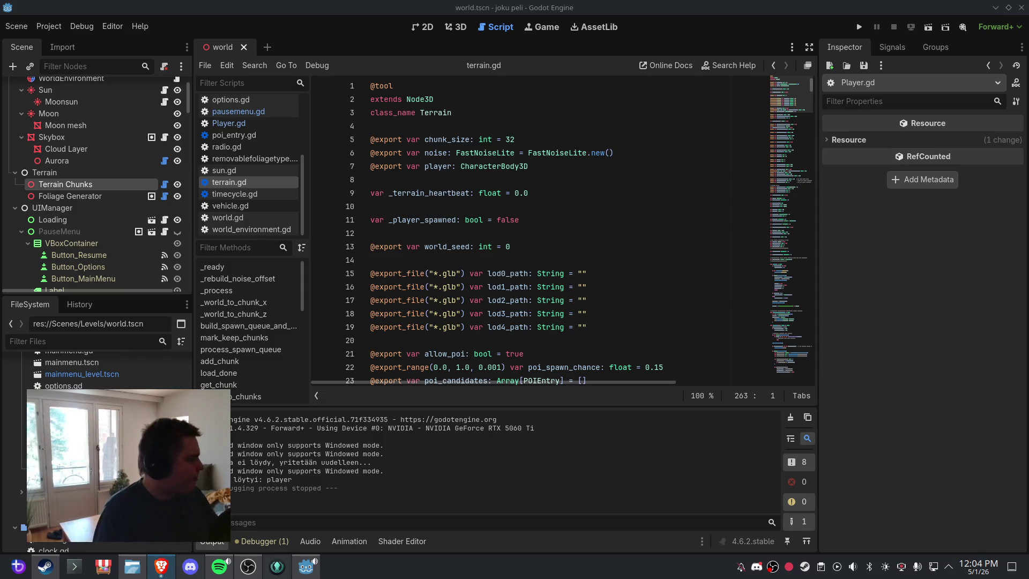
left_click(375, 180)
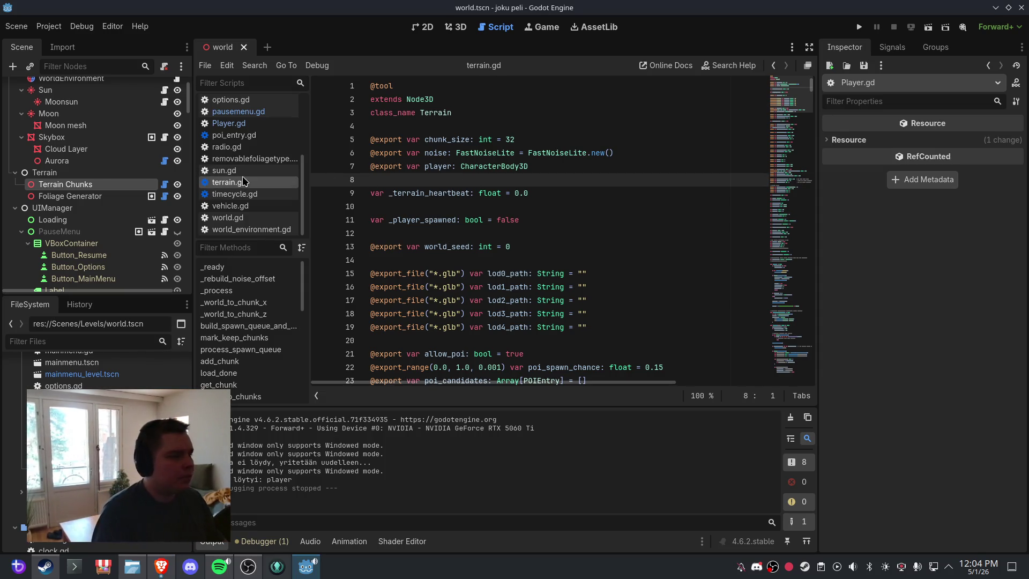
left_click(225, 170)
left_click(229, 182)
left_click(450, 214)
key("ctrl+a")
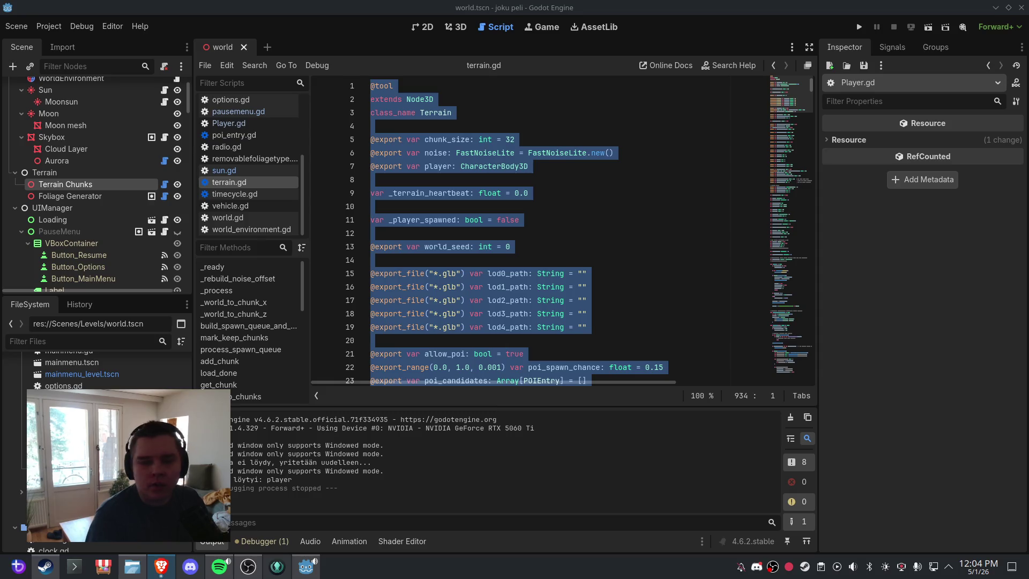
left_click(485, 153)
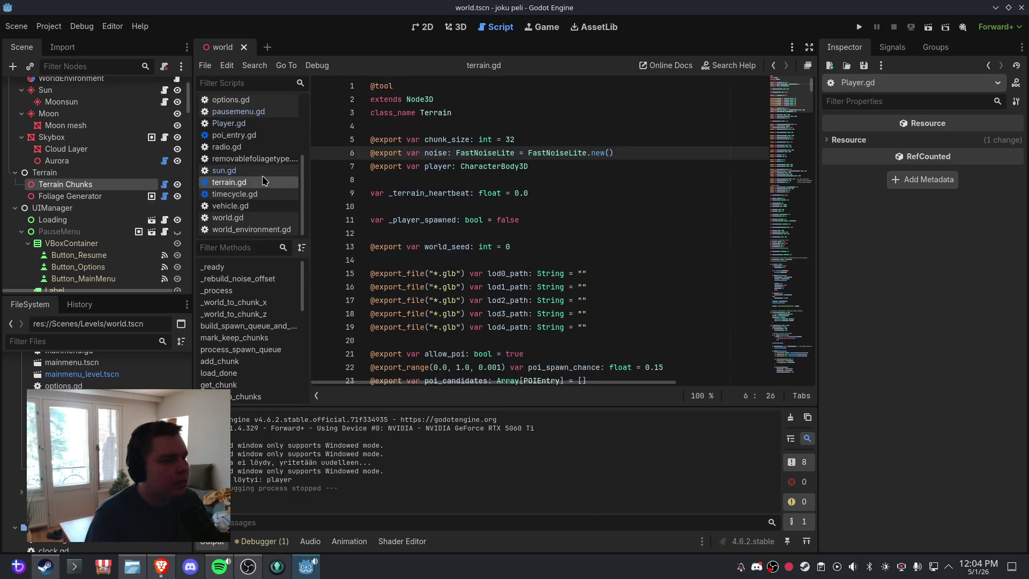
Add river_noise, river_threshold 0.12 and river_blend_width 0.08 exports above func _ready
left_click(464, 193)
scroll(542, 202, "down", 10)
scroll(542, 202, "down", 20)
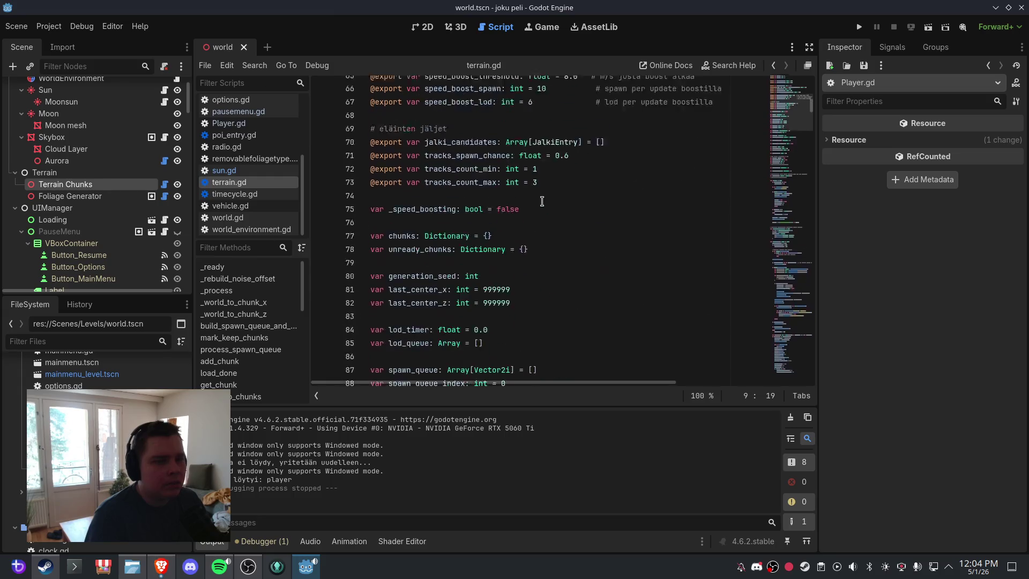
scroll(542, 202, "down", 4)
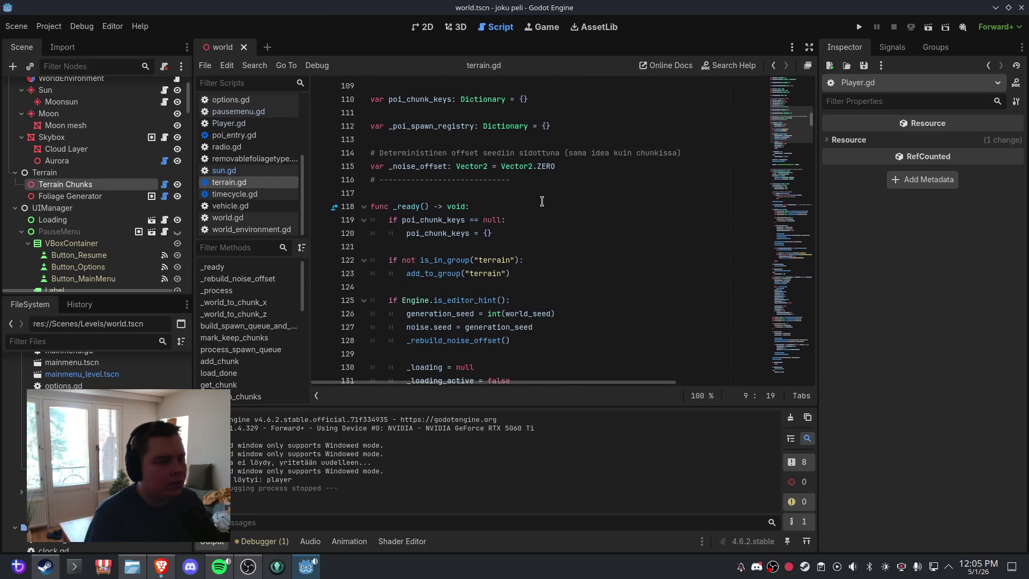
left_click(528, 190)
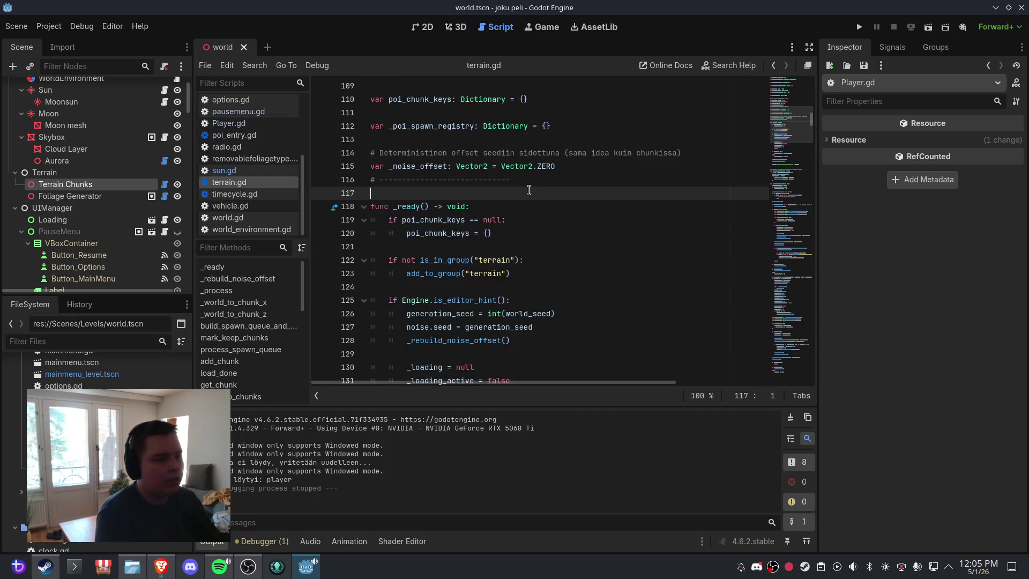
key("Return")
key("Return")
left_click(493, 206)
type("@export var river_noise: FastNoiseLite = FastNoiseLite.new() @export var river_threshold: float = 0.12 @export var river_blend_width: float = 0.08")
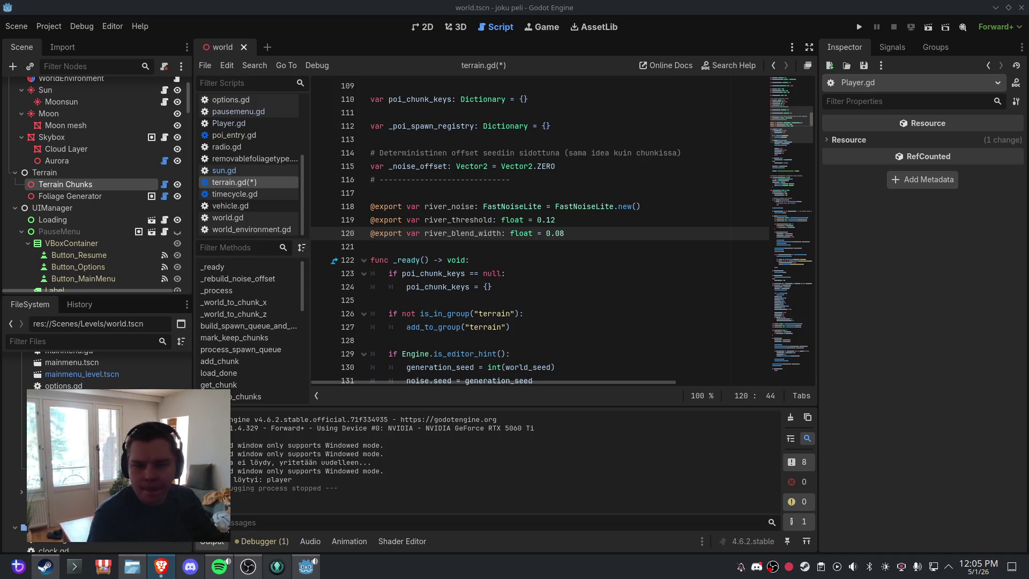
Paste the cellular river noise setup (distance return, frequency 0.003, seed) into _ready and fix indentation
left_click(456, 219)
scroll(461, 225, "down", 2)
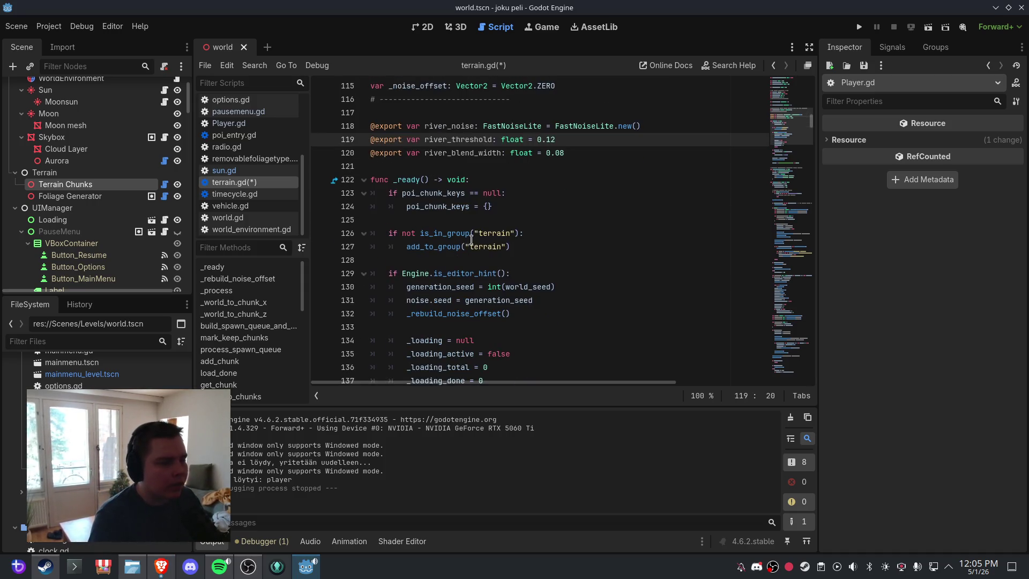
left_click(489, 179)
type("river_noise.noise_type = FastNoiseLite.TYPE_CELLULAR \triver_noise.cellular_return_type = FastNoiseLite.RETURN_DISTANCE \triver_noise.frequency = 0.003 \triver_noise.seed = generation_seed")
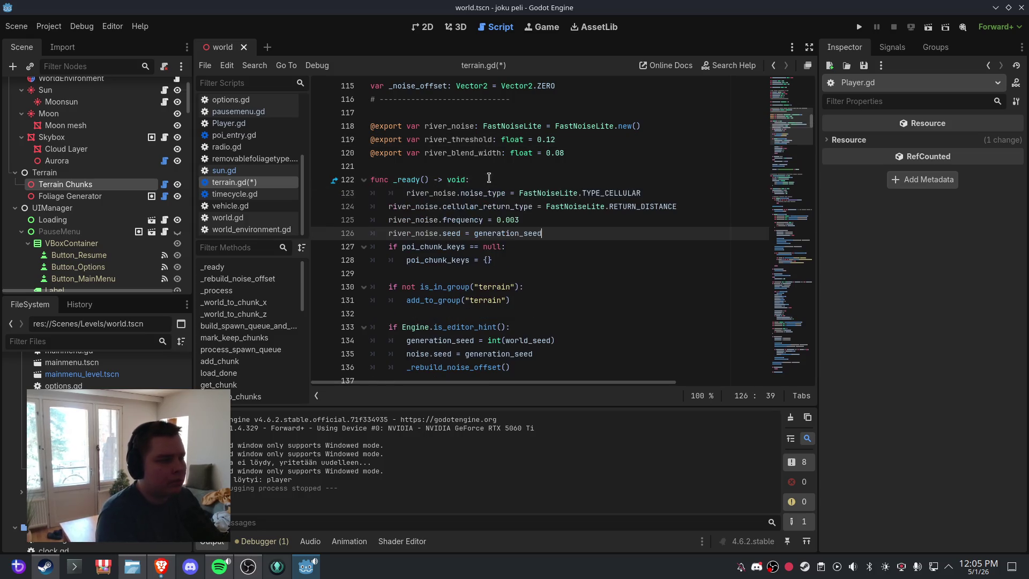
left_click(403, 194)
key("BackSpace")
left_click(550, 232)
key("Return")
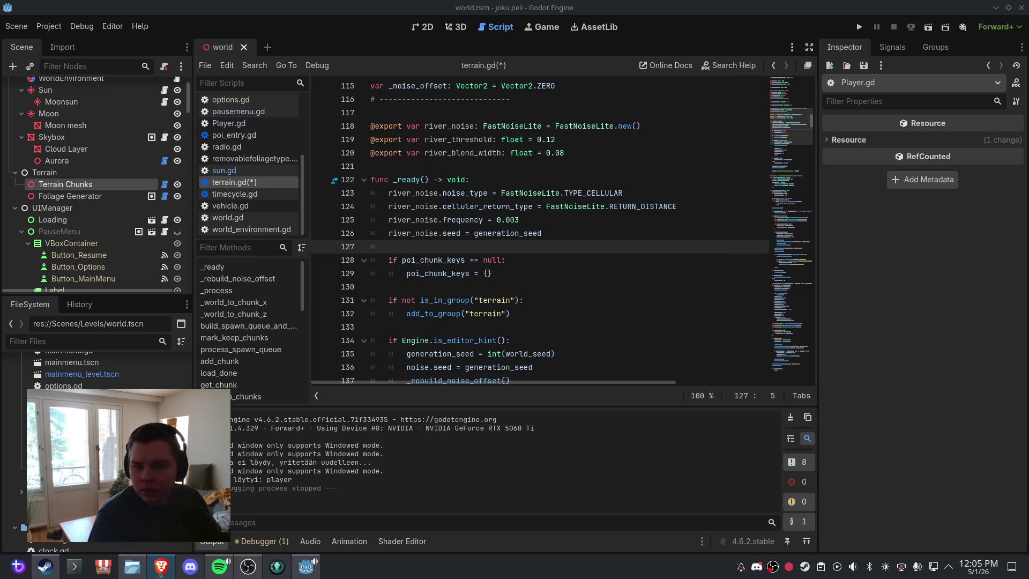
scroll(252, 161, "up", 5)
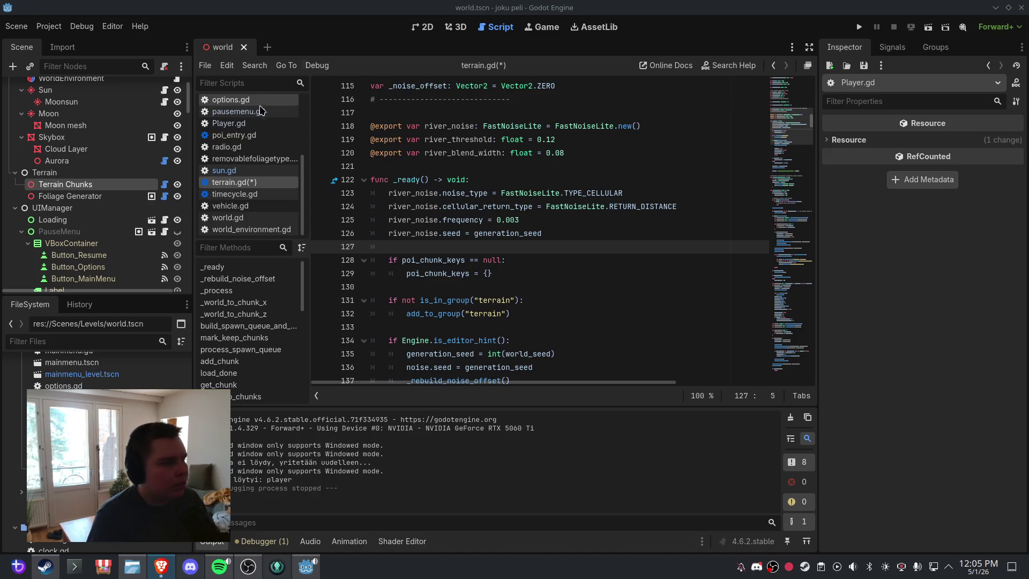
Declare river_noise, river_threshold 0.12 and river_blend_width 0.08 in chunk.gd after the tracks variables
left_click(259, 129)
left_click(407, 153)
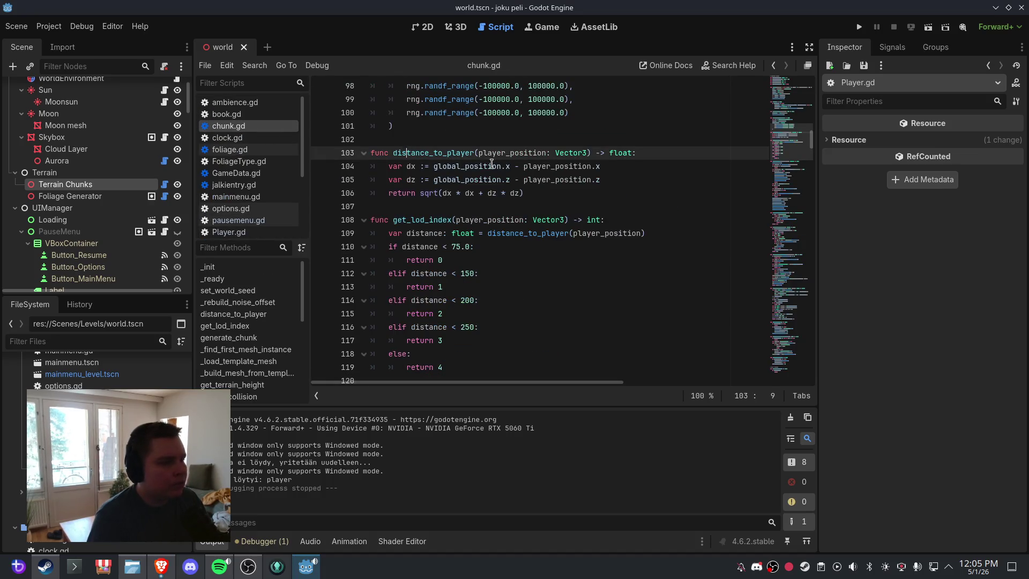
scroll(506, 165, "up", 15)
scroll(506, 166, "down", 5)
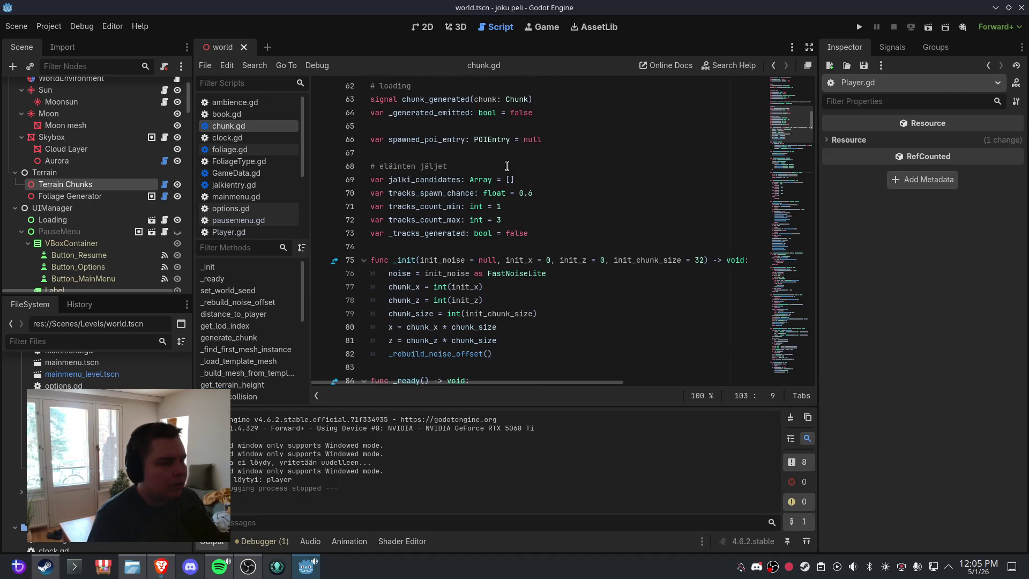
left_click(537, 234)
key("Return")
key("Return")
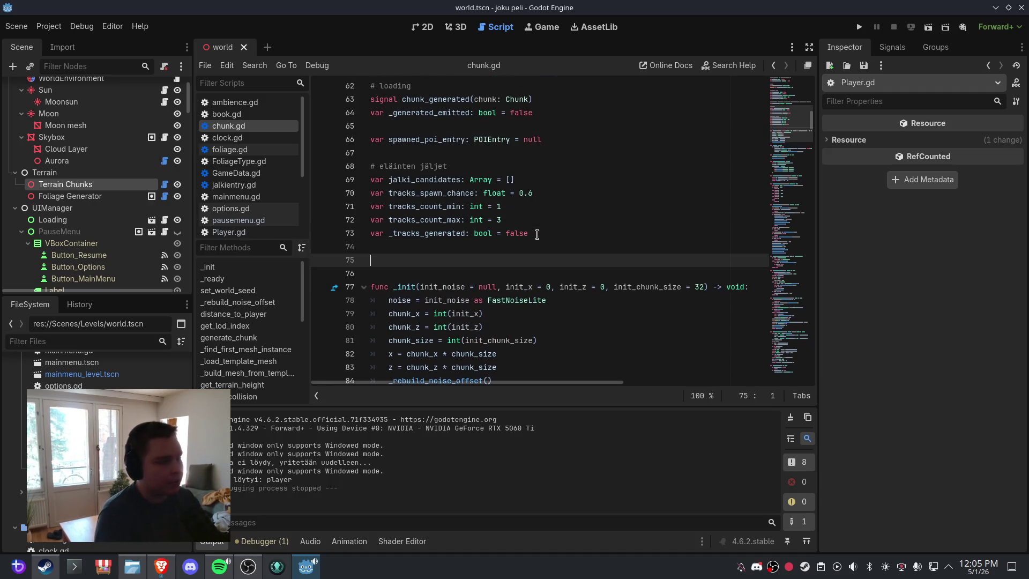
type("var river_noise: FastNoiseLite = null var river_threshold: float = 0.12 var river_blend_width: float = 0.08")
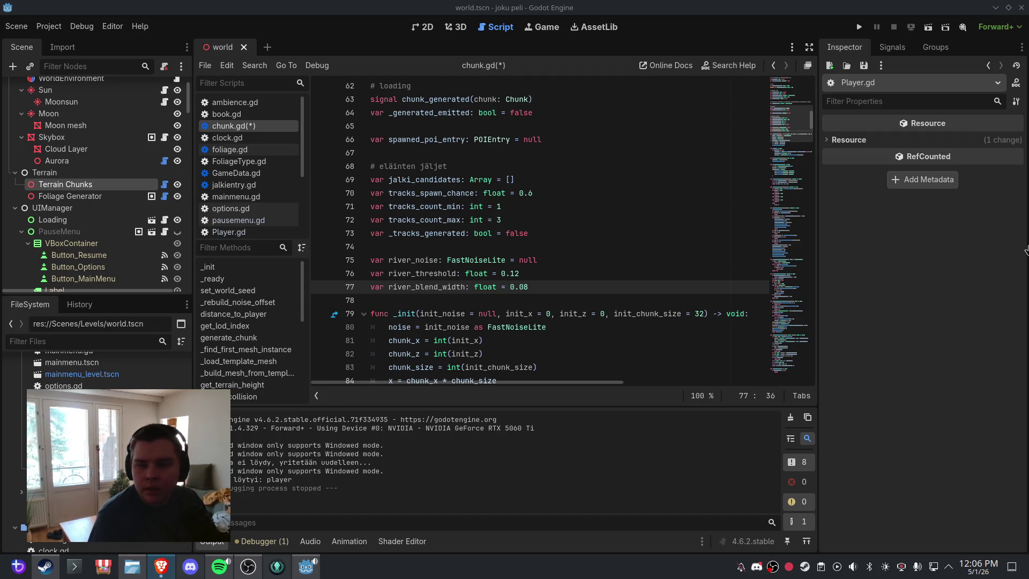
Switch back to the terrain.gd script
left_click(271, 197)
scroll(272, 196, "down", 3)
left_click(236, 221)
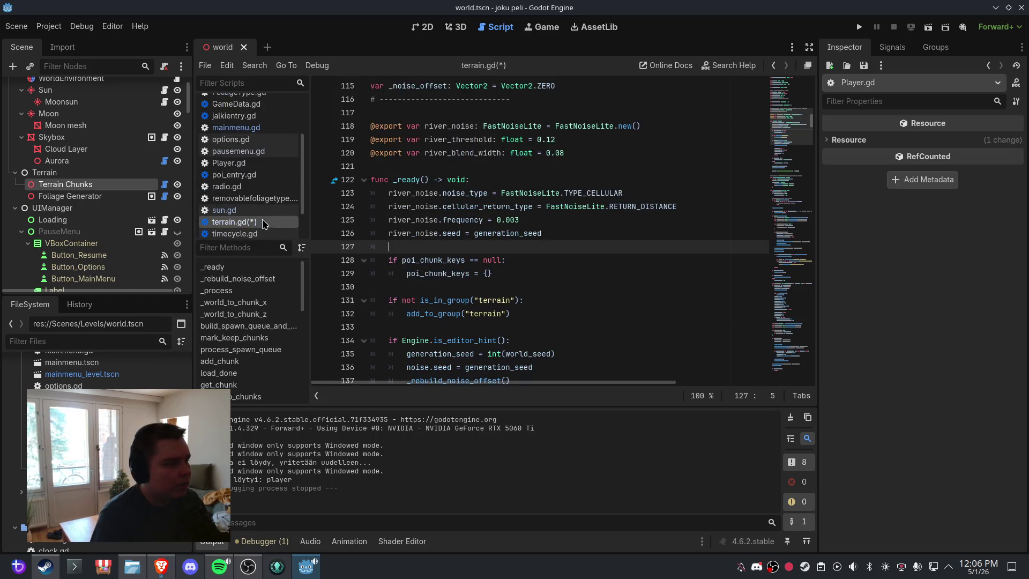
In add_chunk, assign chunk.river_noise, river_threshold and river_blend_width before the editor-hint check
scroll(252, 288, "down", 2)
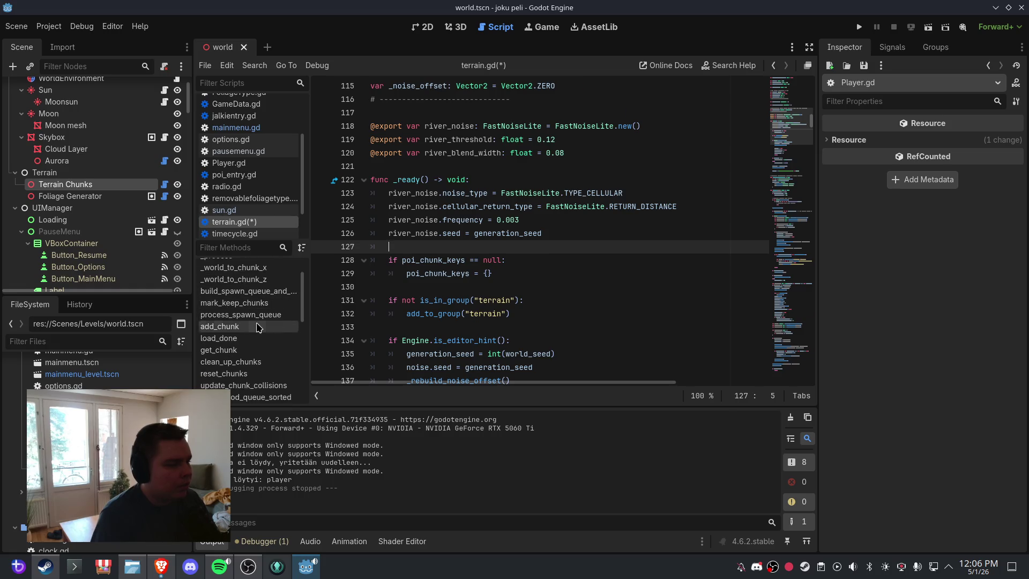
left_click(221, 326)
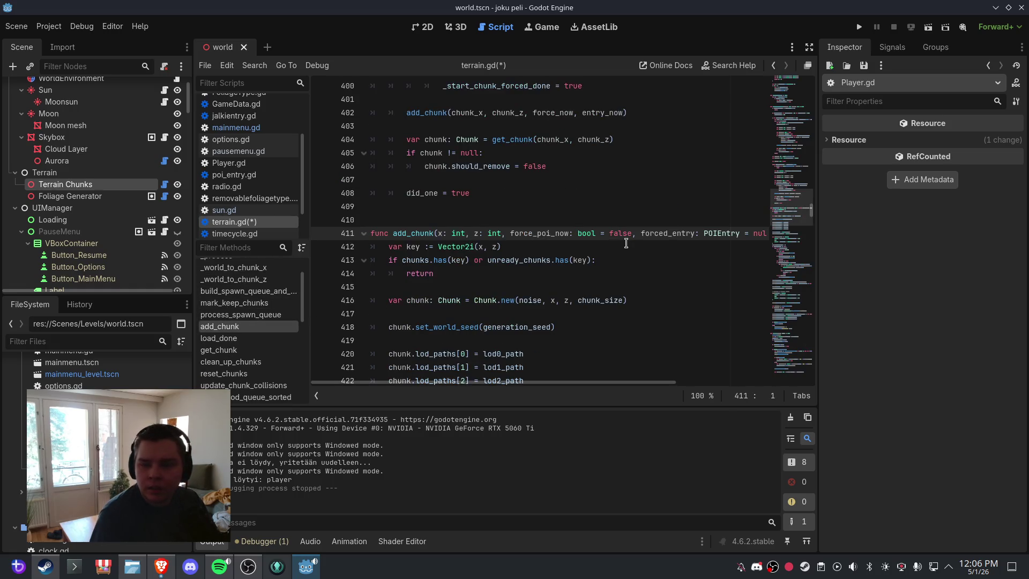
left_click(576, 260)
scroll(552, 293, "down", 3)
scroll(552, 293, "down", 15)
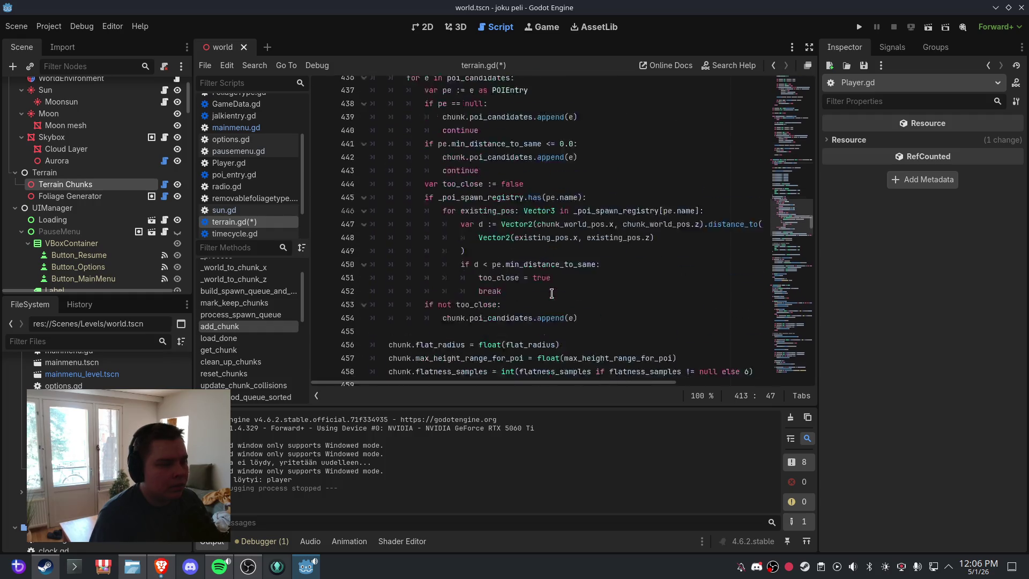
scroll(551, 291, "down", 4)
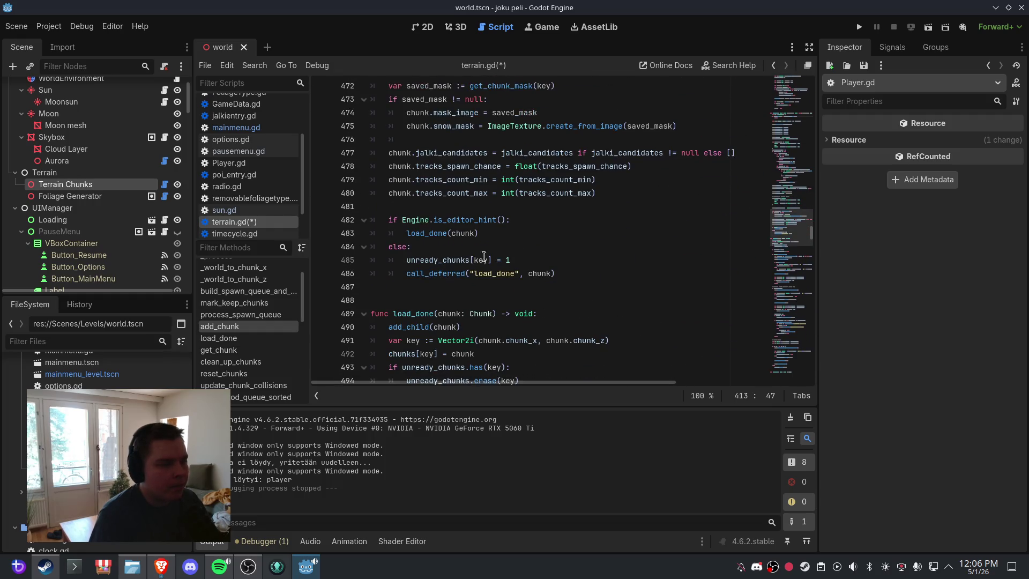
left_click(482, 204)
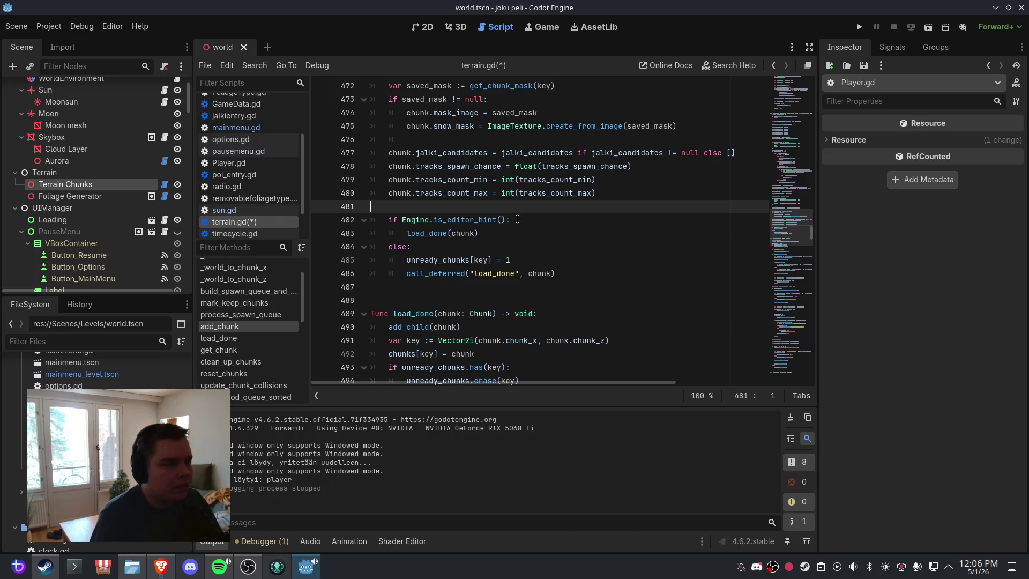
key("Return")
key("Return")
key("Up")
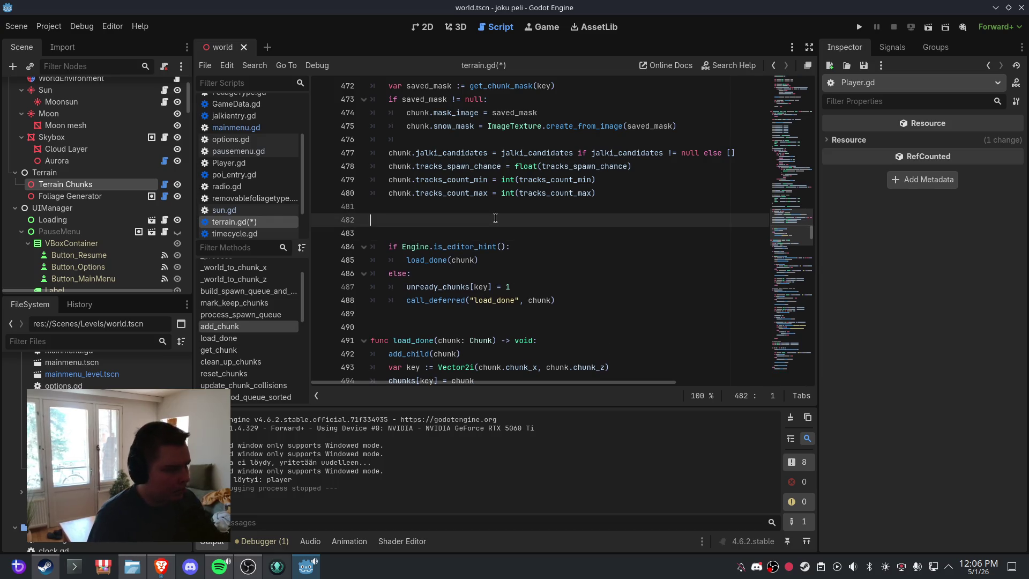
type("chunk.river_noise = river_noise \tchunk.river_threshold = float(river_threshold) \tchunk.river_blend_width = float(river_blend_width)")
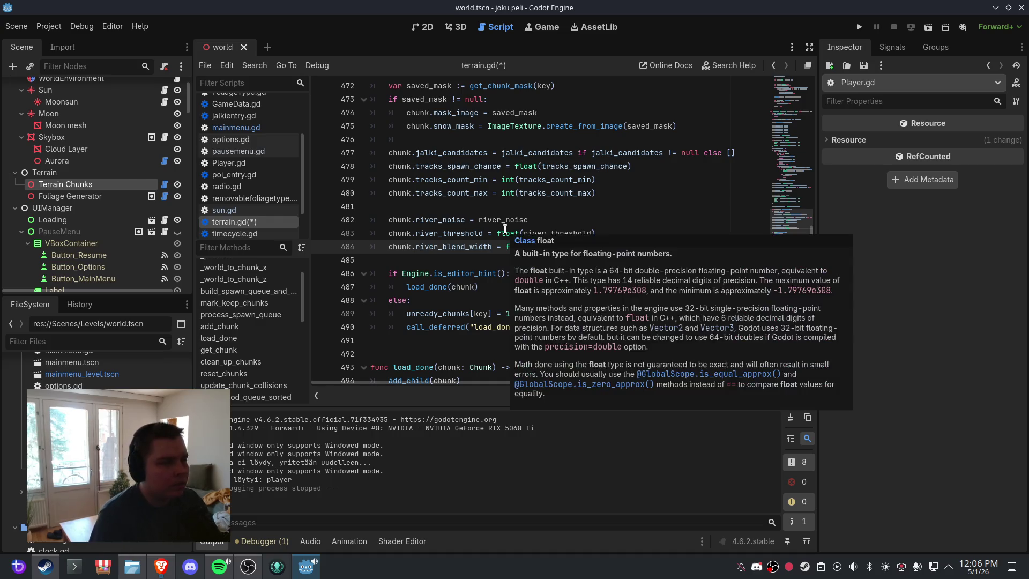
left_click(503, 206)
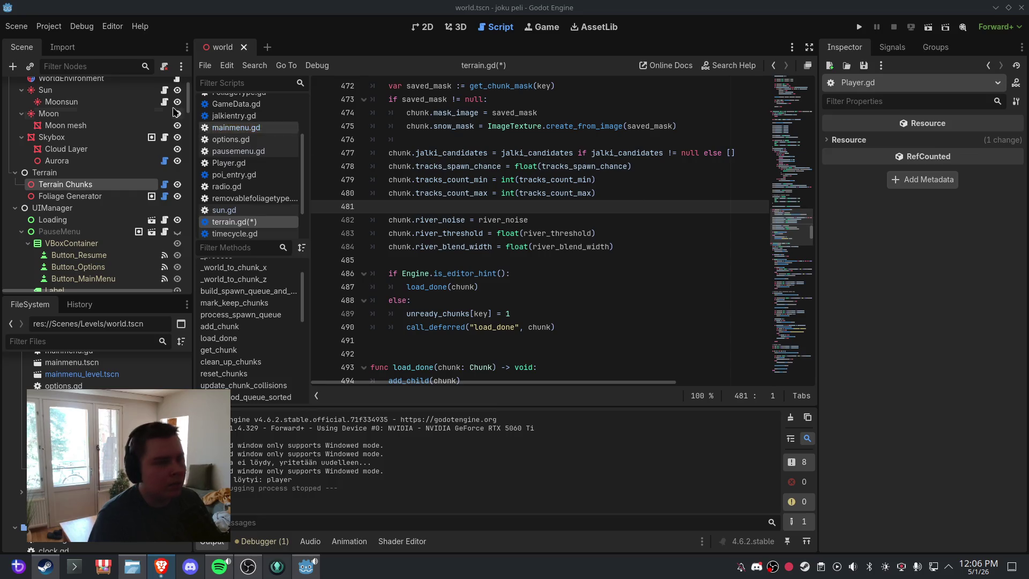
Return to the chunk.gd script
scroll(249, 161, "up", 3)
left_click(246, 102)
left_click(257, 124)
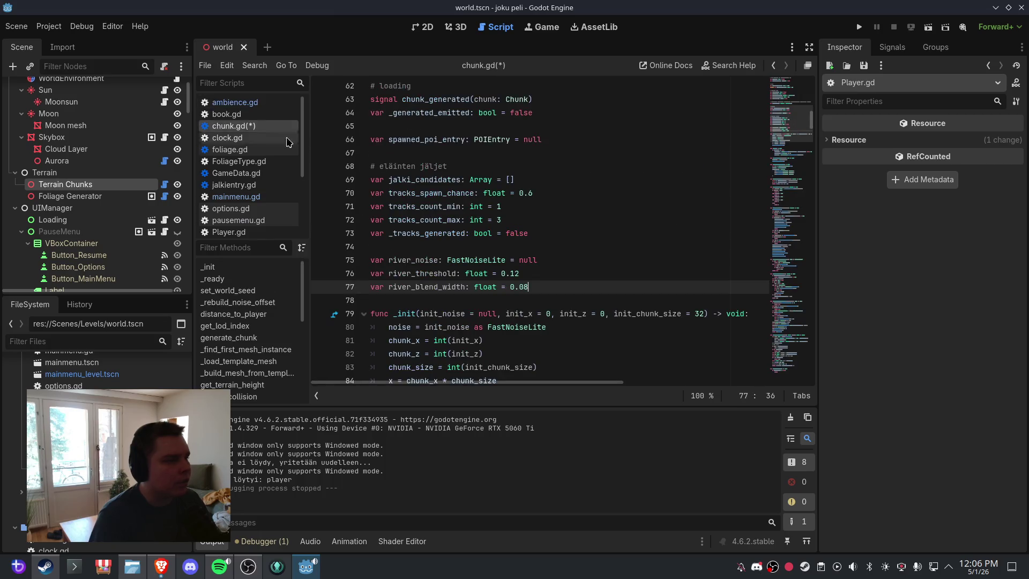
Replace get_terrain_height's old lines with the river-carving block lerping toward lake_height_global
key("ctrl+a")
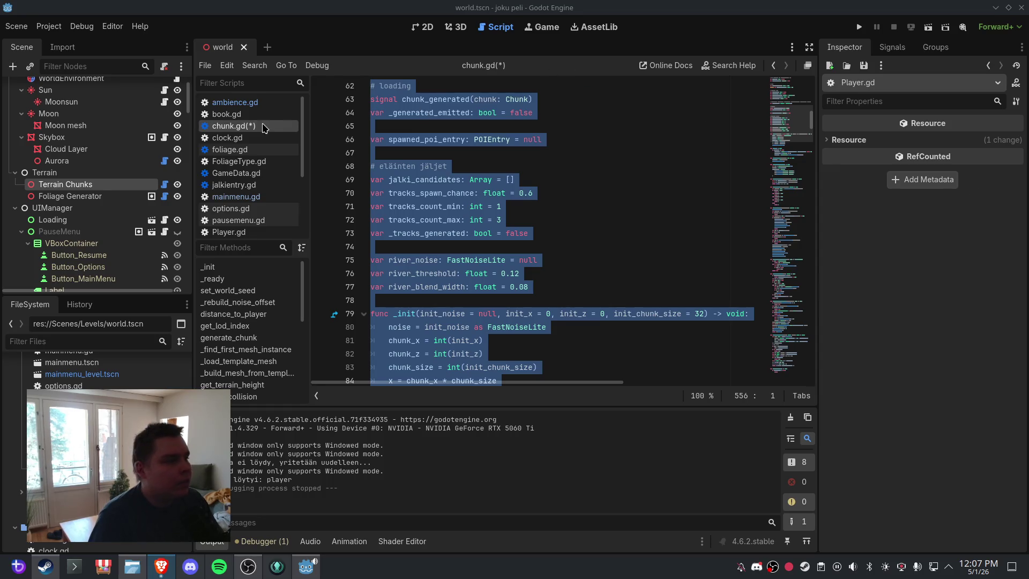
left_click(274, 314)
scroll(275, 314, "down", 3)
left_click(258, 292)
left_click(462, 274)
scroll(462, 273, "down", 3)
scroll(462, 273, "down", 5)
scroll(462, 274, "up", 4)
mouse_move(603, 328)
left_mouse_down()
mouse_move(462, 278)
mouse_move(386, 230)
mouse_move(362, 156)
left_mouse_up()
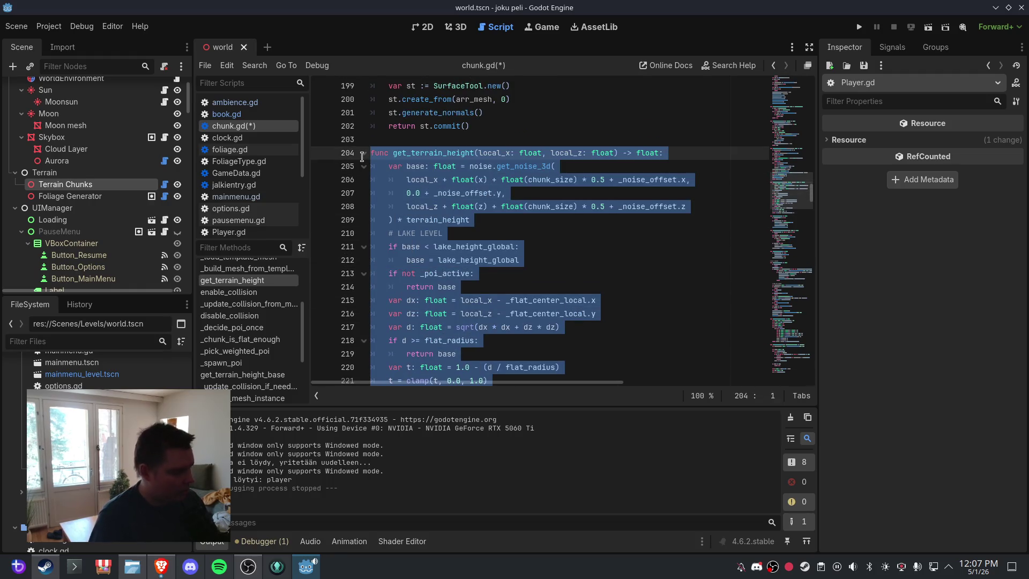
key("ctrl+v")
Change lerp to lerpf and save the scene and edited scripts
left_click(471, 194)
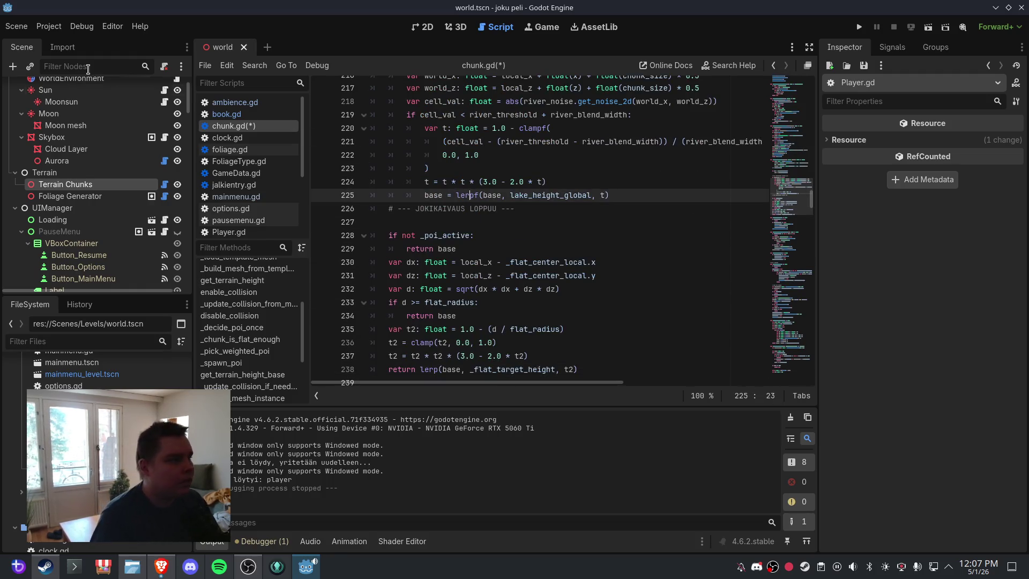
left_click(16, 26)
left_click(59, 109)
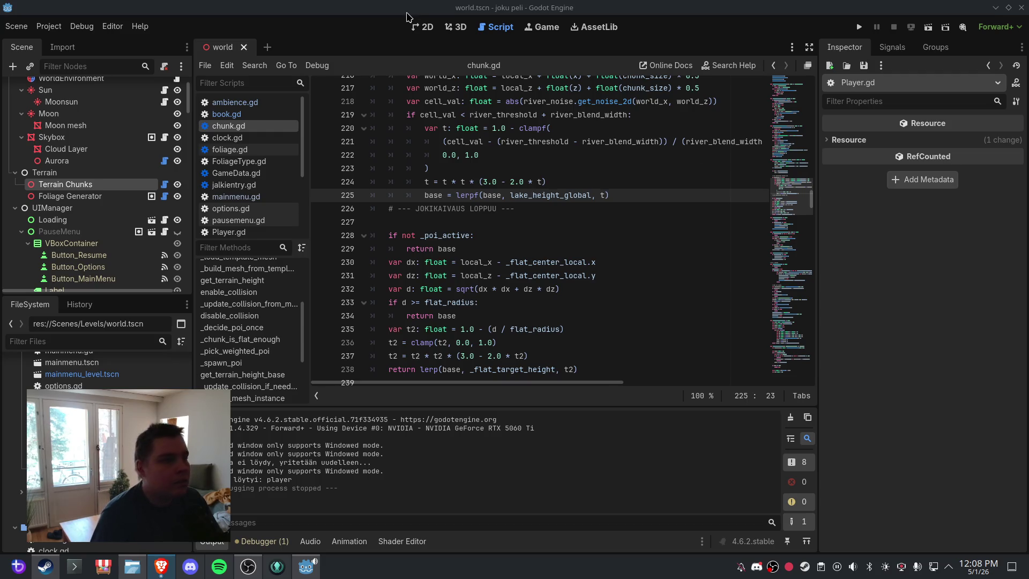
Switch to the 3D view, frame the player, and save the world scene
left_click(450, 27)
scroll(528, 228, "up", 5)
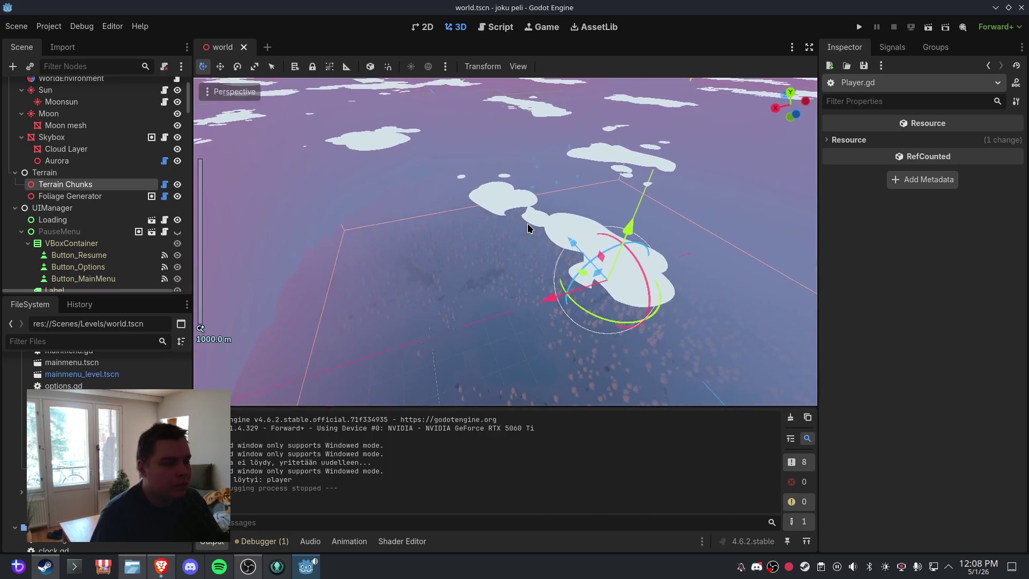
key("f")
left_click(17, 26)
left_click(36, 109)
Close and reopen the world scene so the terrain regenerates, then orbit across it
left_click(243, 47)
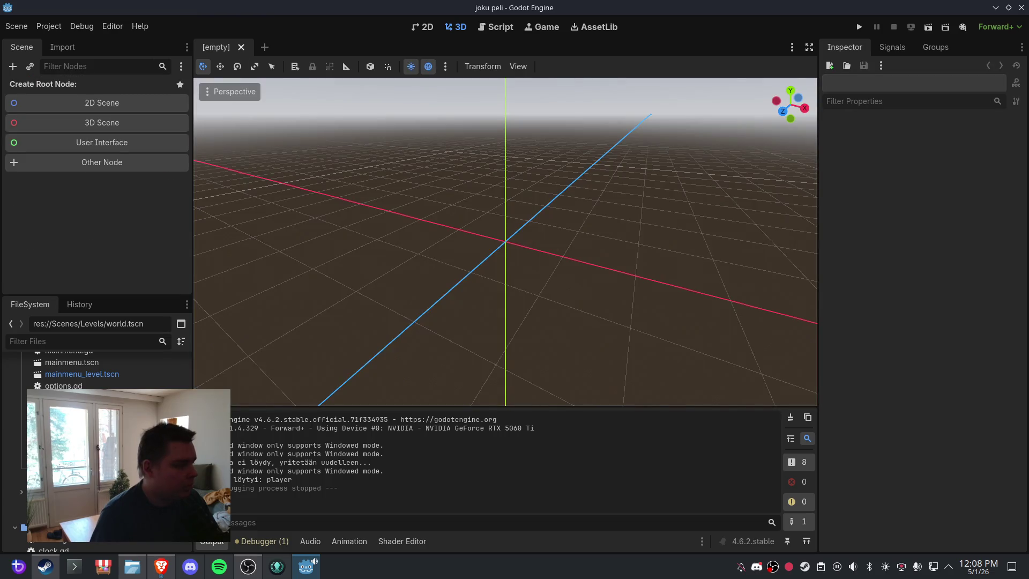
key("ctrl+shift+t")
scroll(513, 211, "up", 3)
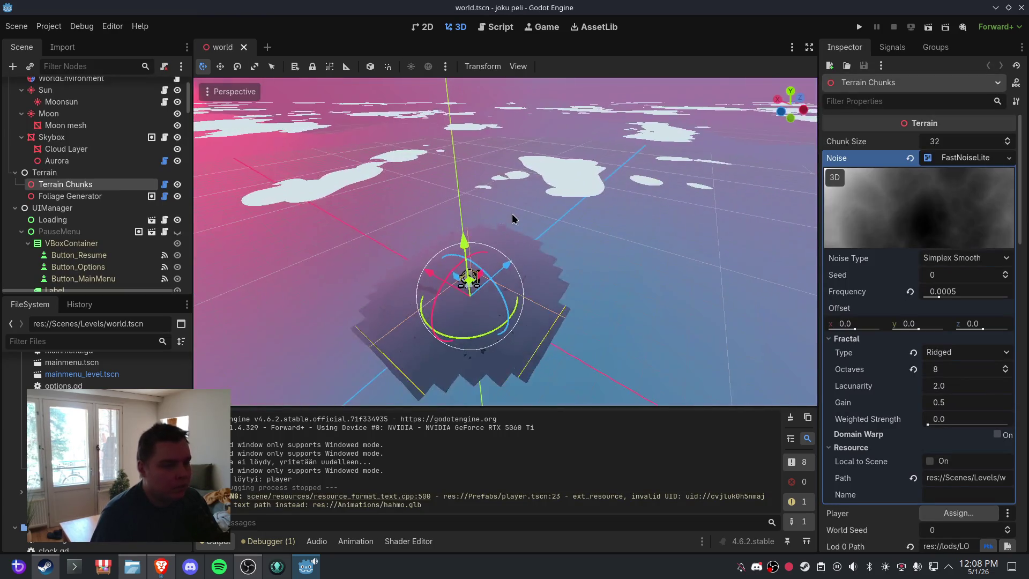
scroll(518, 216, "up", 3)
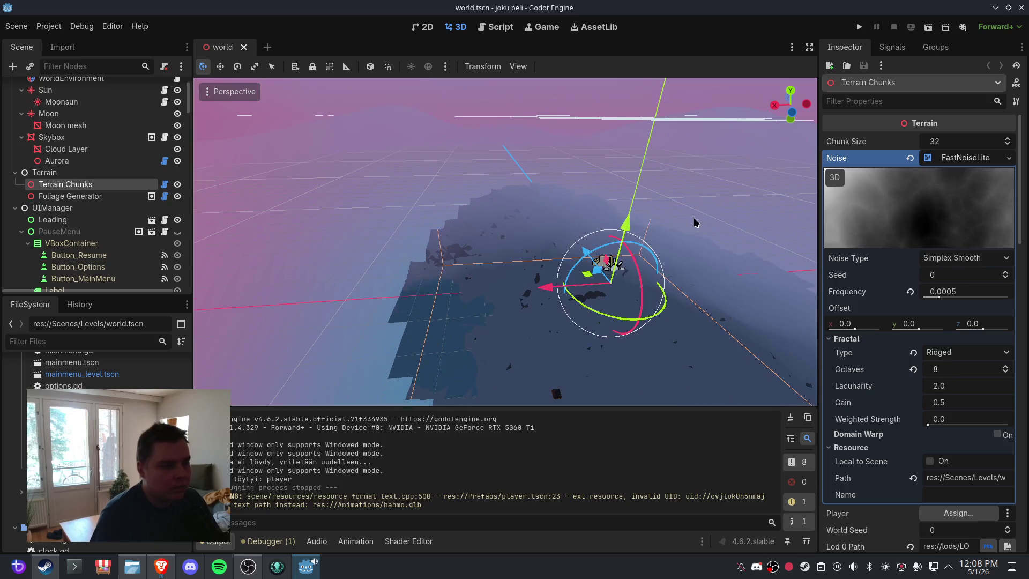
mouse_move(557, 222)
left_mouse_down()
mouse_move(512, 197)
mouse_move(547, 182)
mouse_move(653, 196)
mouse_move(502, 236)
mouse_move(597, 245)
mouse_move(457, 280)
mouse_move(477, 246)
left_mouse_up()
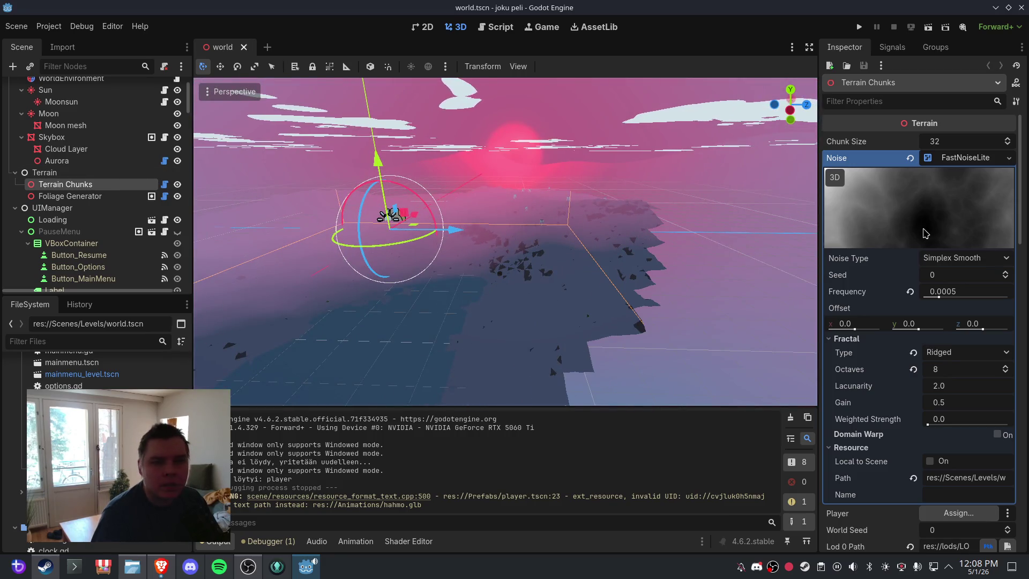
scroll(964, 343, "down", 8)
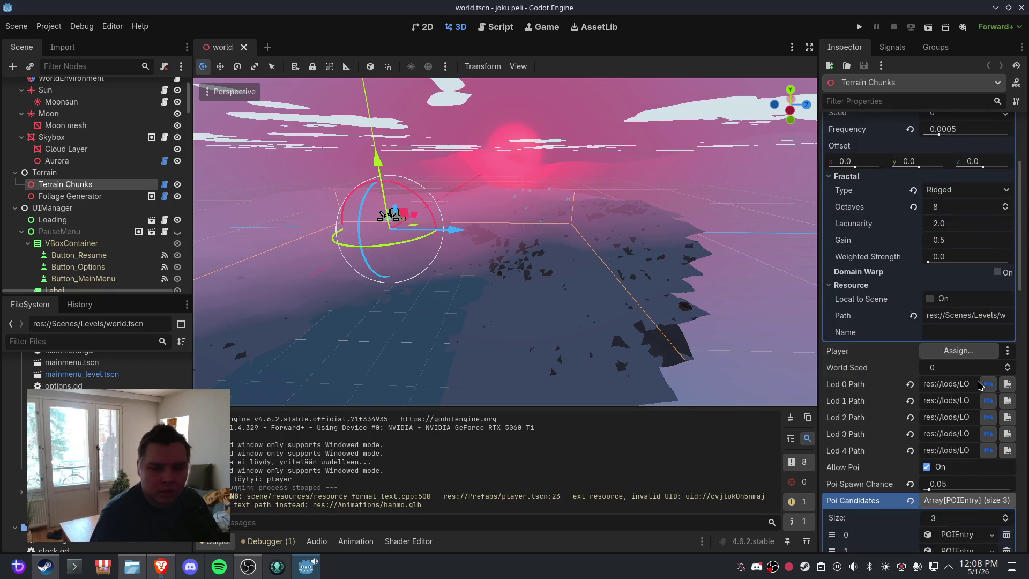
Expand the River Noise resource, keeping its Cellular type and glancing at the Fractal settings
scroll(979, 382, "down", 10)
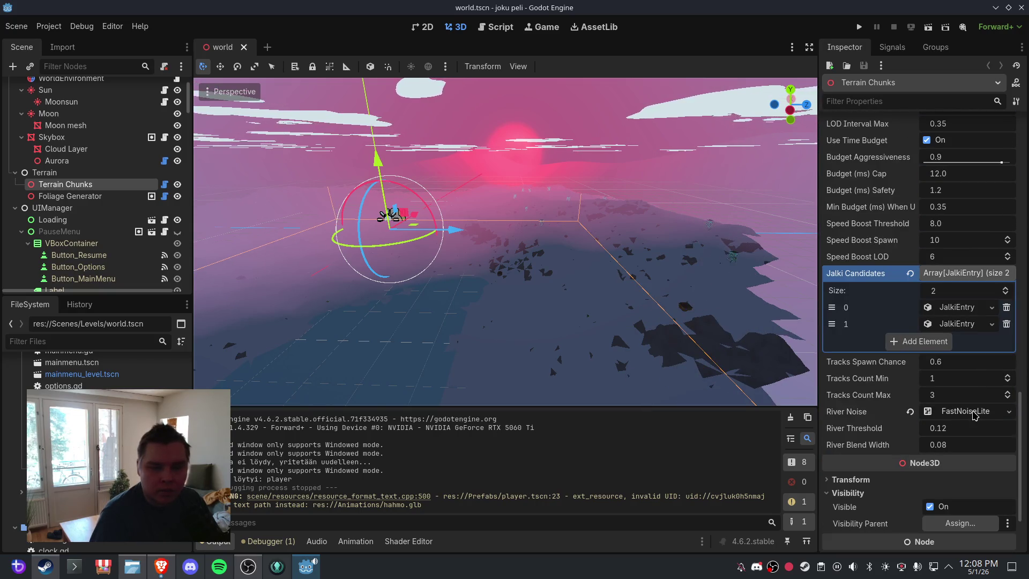
left_click(975, 417)
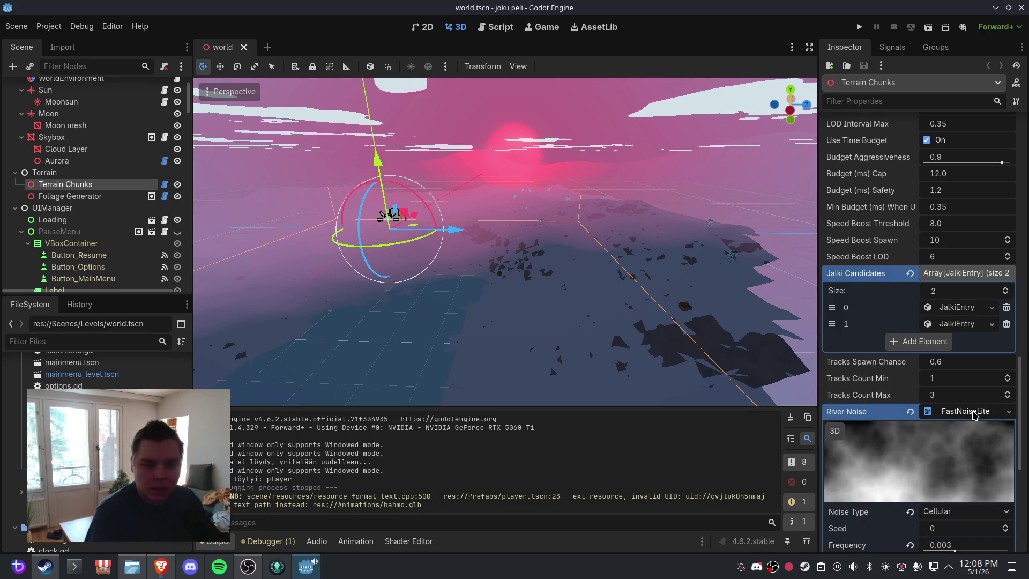
scroll(976, 417, "down", 2)
scroll(973, 412, "down", 2)
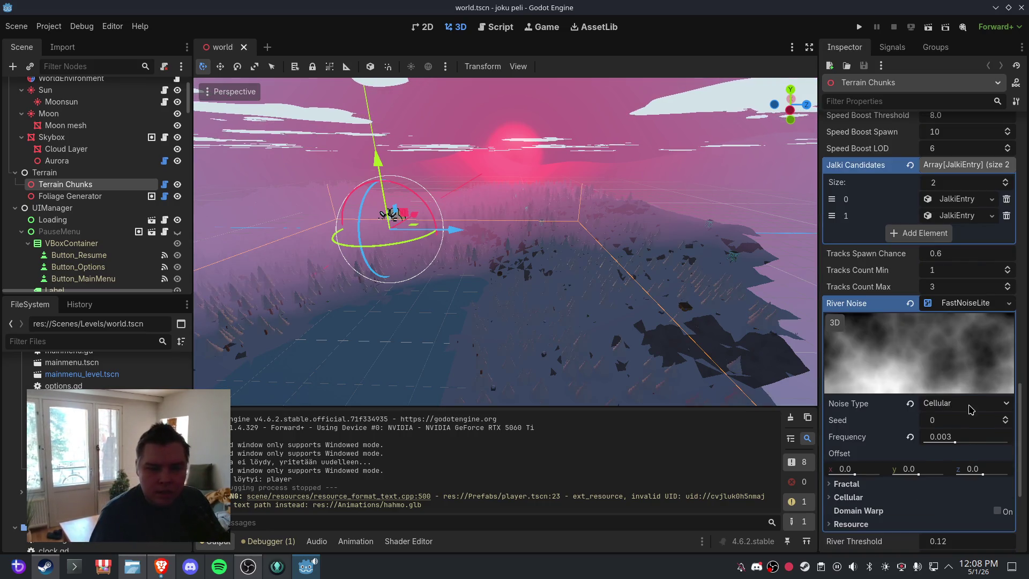
left_click(967, 406)
left_click(967, 405)
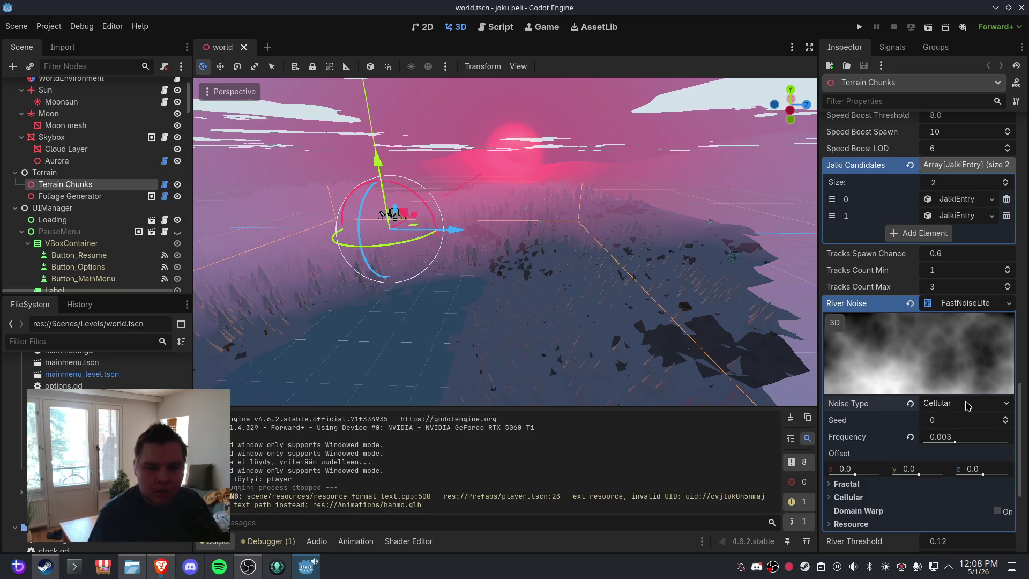
scroll(966, 411, "down", 1)
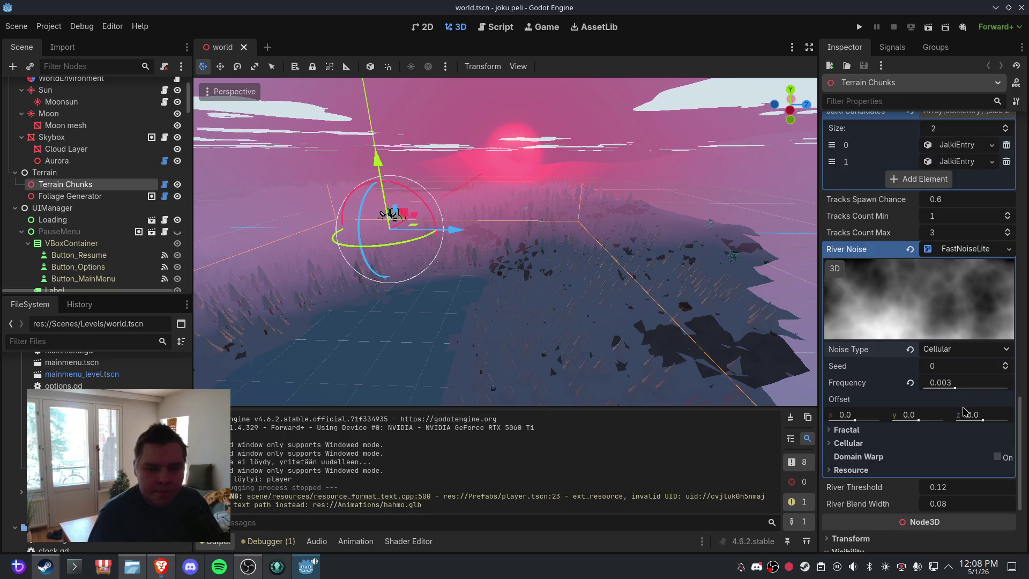
left_click(832, 429)
left_click(830, 430)
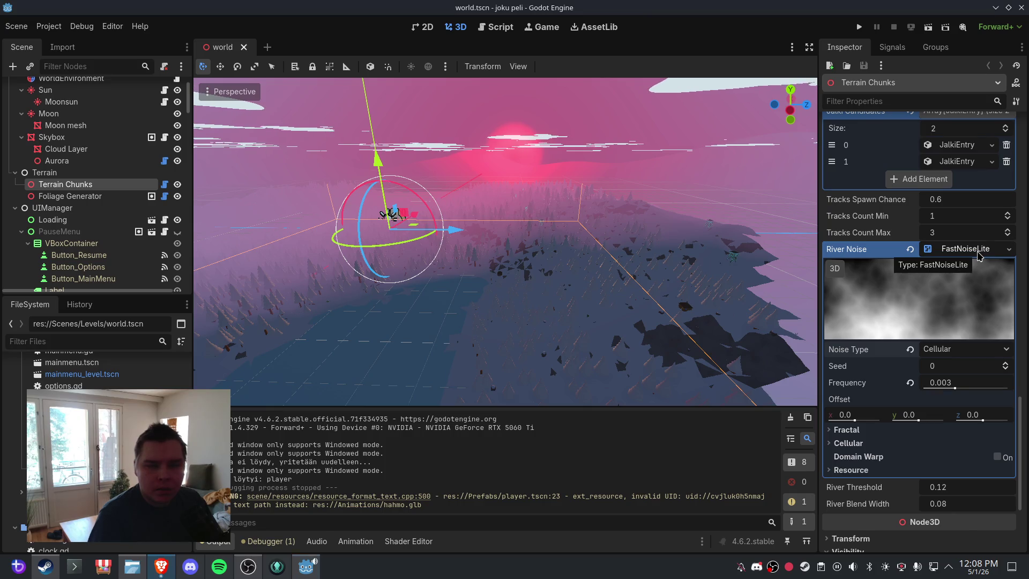
Try switching the River Noise type to Perlin, then set it back to Cellular
left_click(978, 252)
left_click(972, 314)
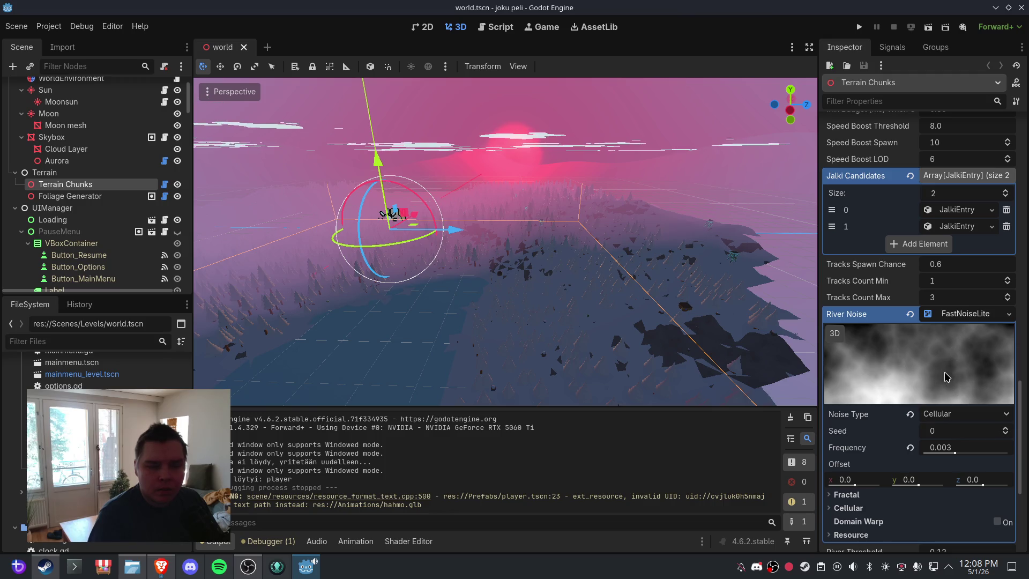
left_click(956, 417)
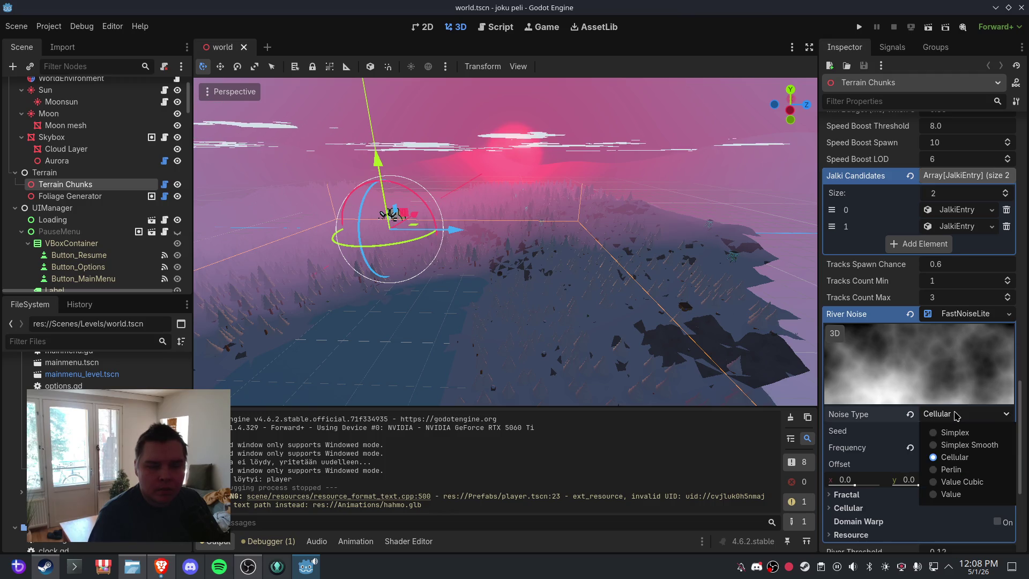
left_click(959, 468)
left_click(958, 419)
left_click(956, 457)
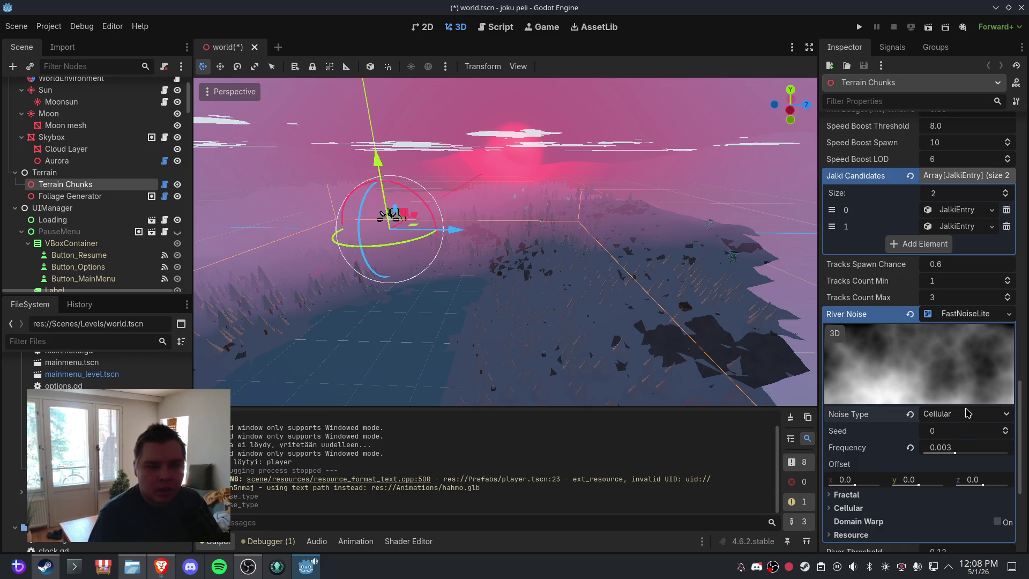
Orbit the terrain view, then collapse and re-expand the River Noise settings
scroll(562, 260, "up", 5)
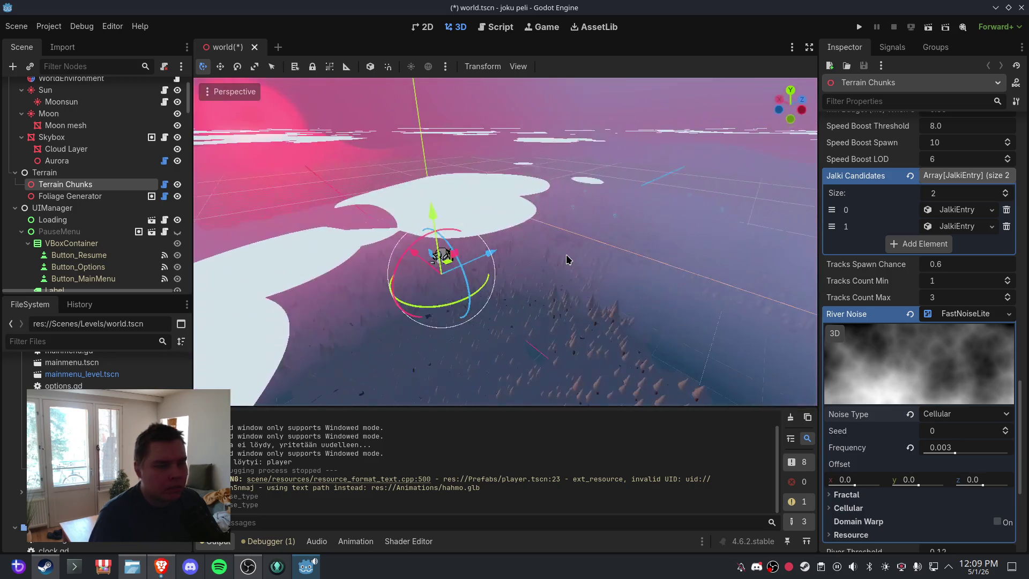
left_click_drag(558, 267, 433, 225)
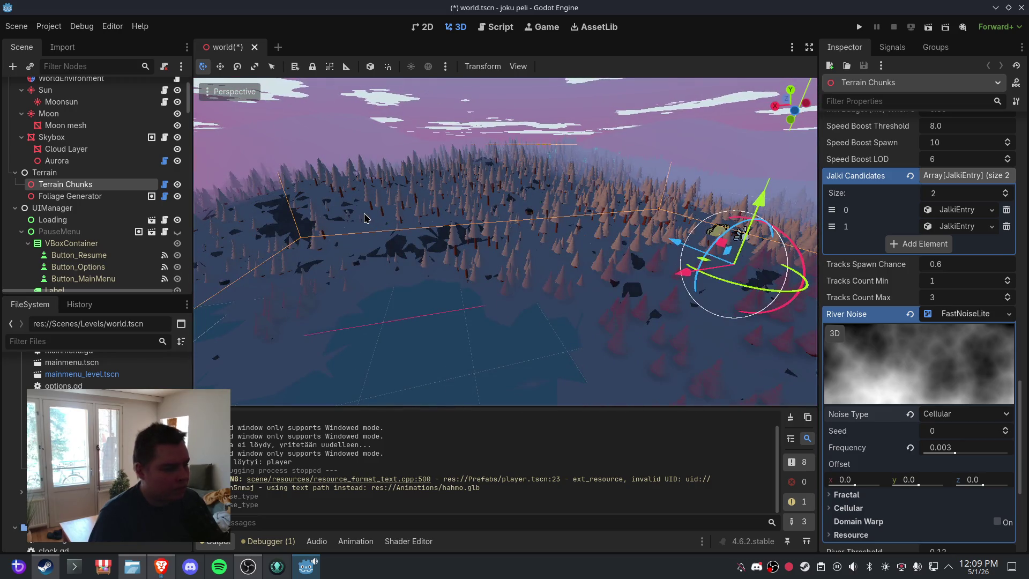
left_click_drag(367, 219, 399, 216)
scroll(440, 211, "down", 5)
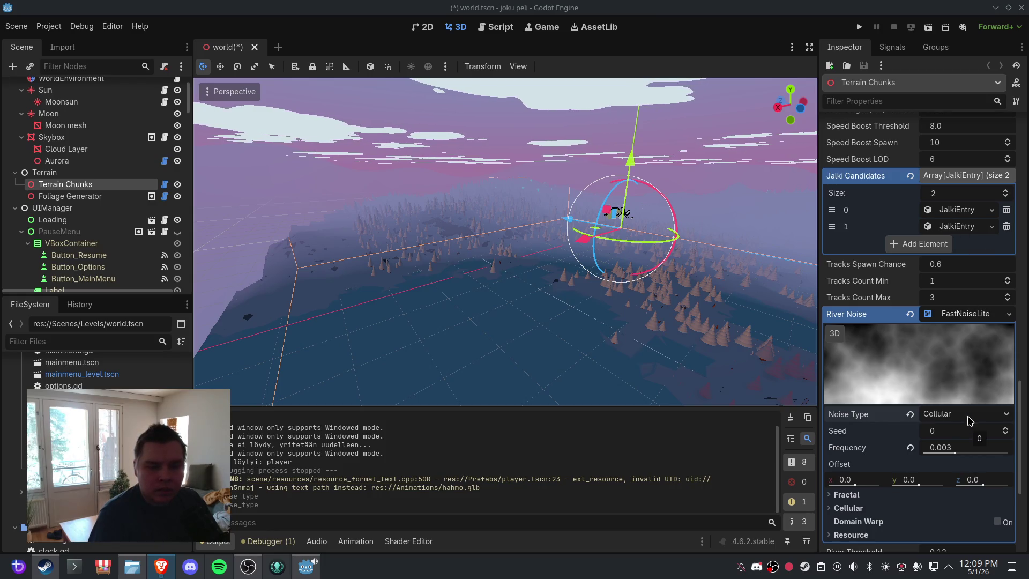
scroll(969, 423, "down", 5)
left_click(971, 152)
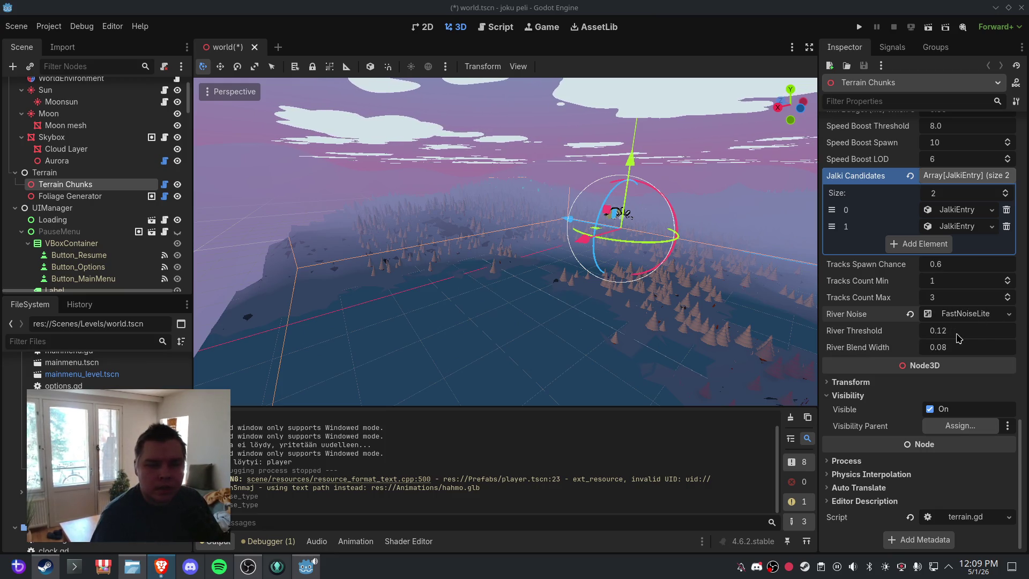
left_click(964, 315)
Set the River Noise frequency to 1.0
scroll(963, 316, "down", 2)
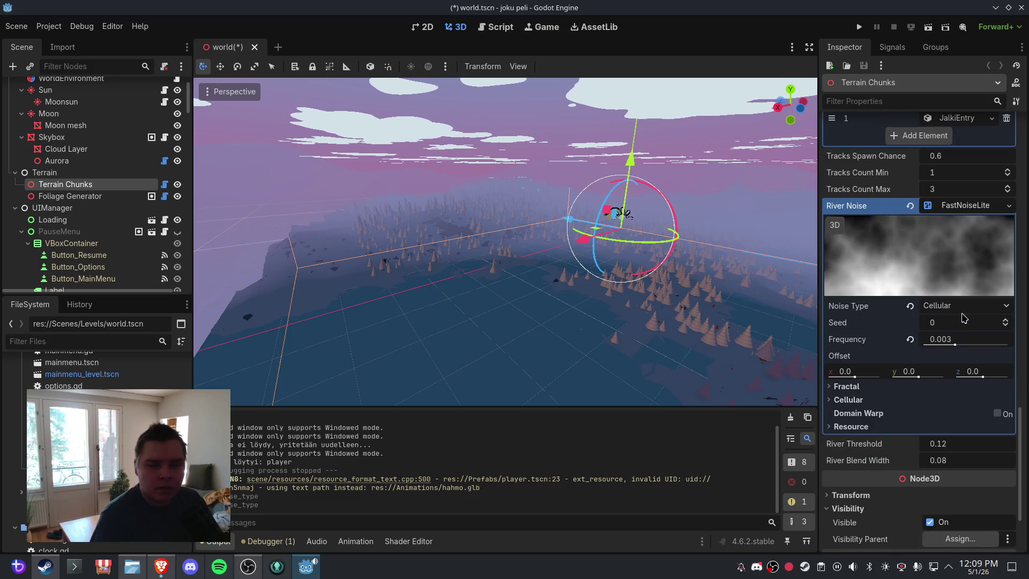
left_click(968, 340)
type("1")
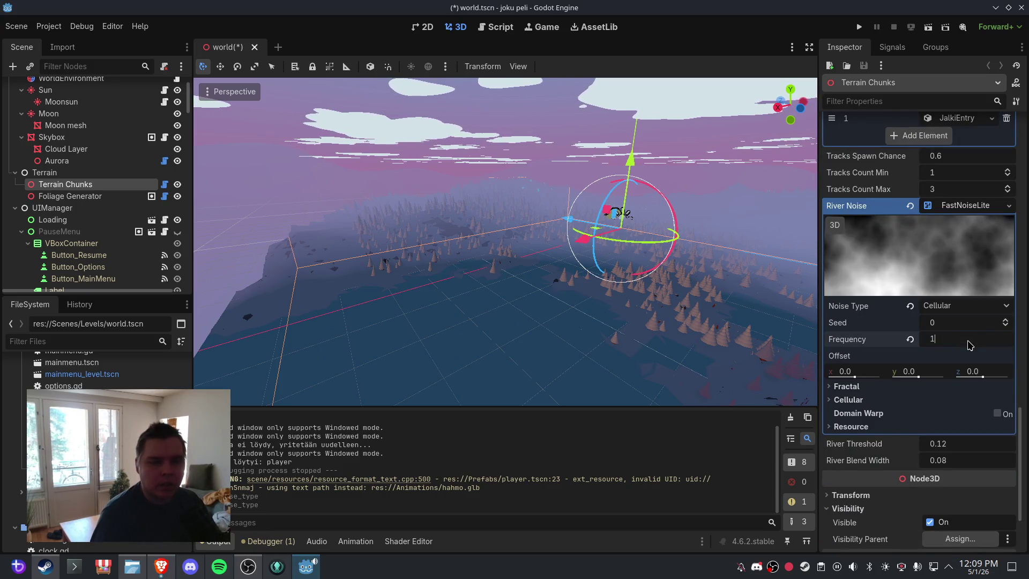
key("Return")
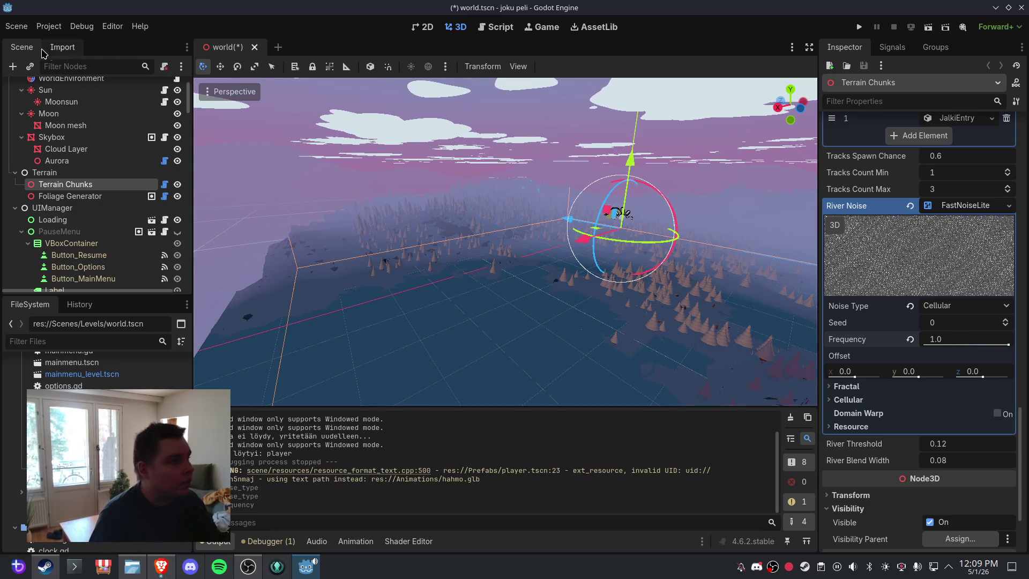
Save the world scene, then close and reopen it to regenerate the terrain
left_click(16, 26)
left_click(33, 105)
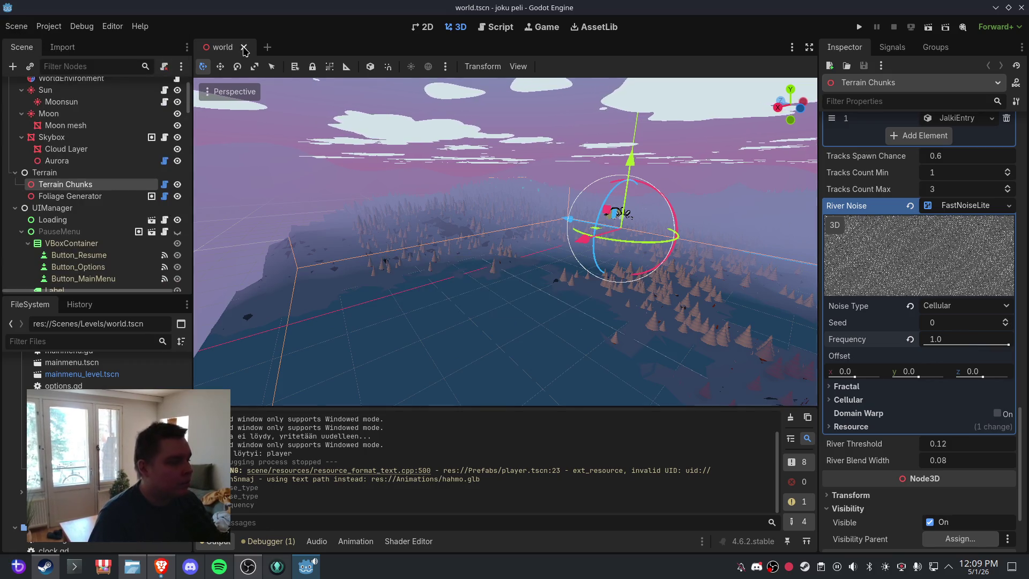
left_click(244, 48)
key("ctrl+shift+t")
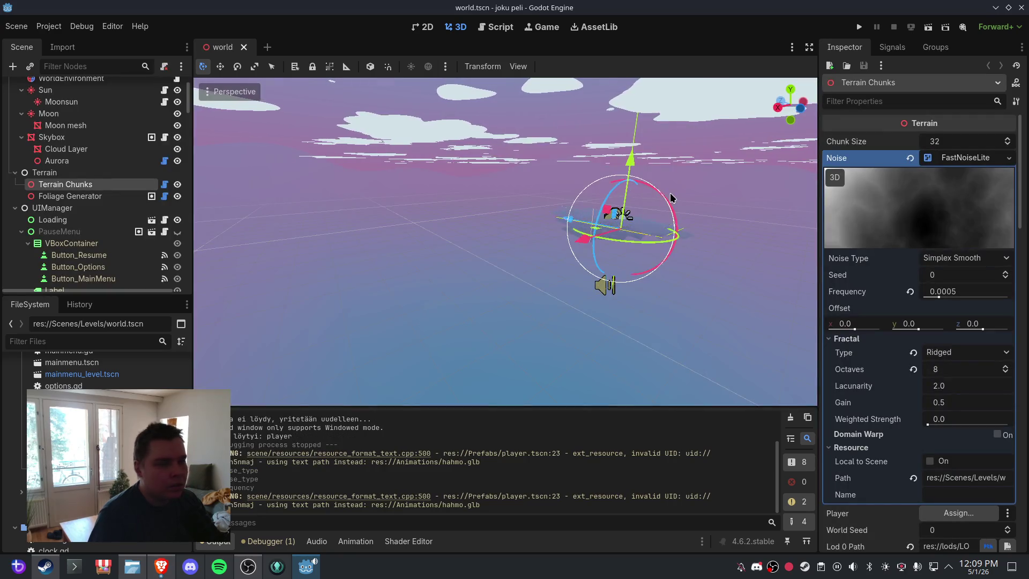
scroll(551, 221, "up", 5)
mouse_move(599, 240)
left_mouse_down()
mouse_move(510, 210)
mouse_move(550, 216)
left_mouse_up()
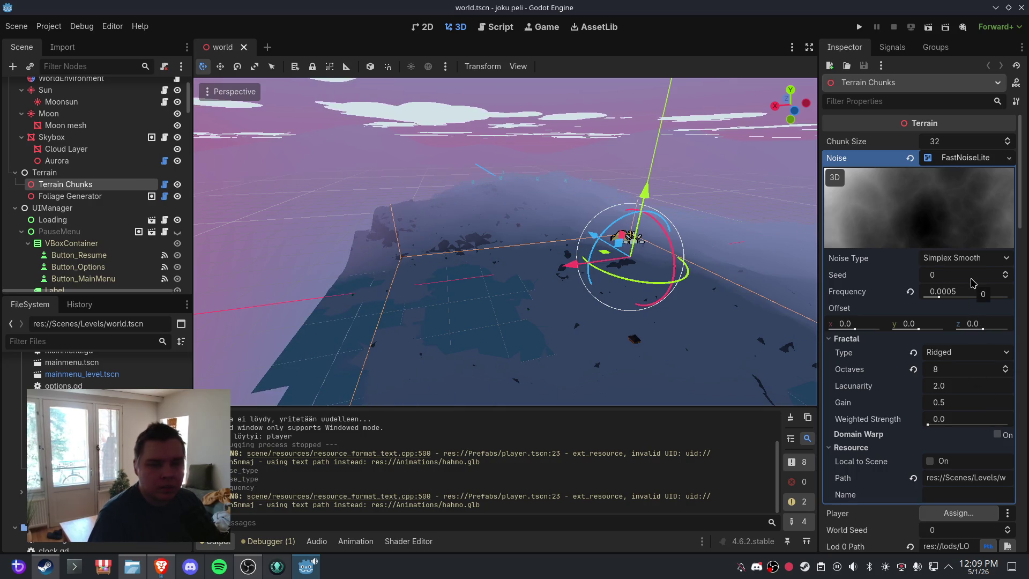
Open chunk.gd in the script editor at its _ready function
left_click(501, 27)
left_click(498, 166)
scroll(261, 273, "up", 4)
left_click(252, 278)
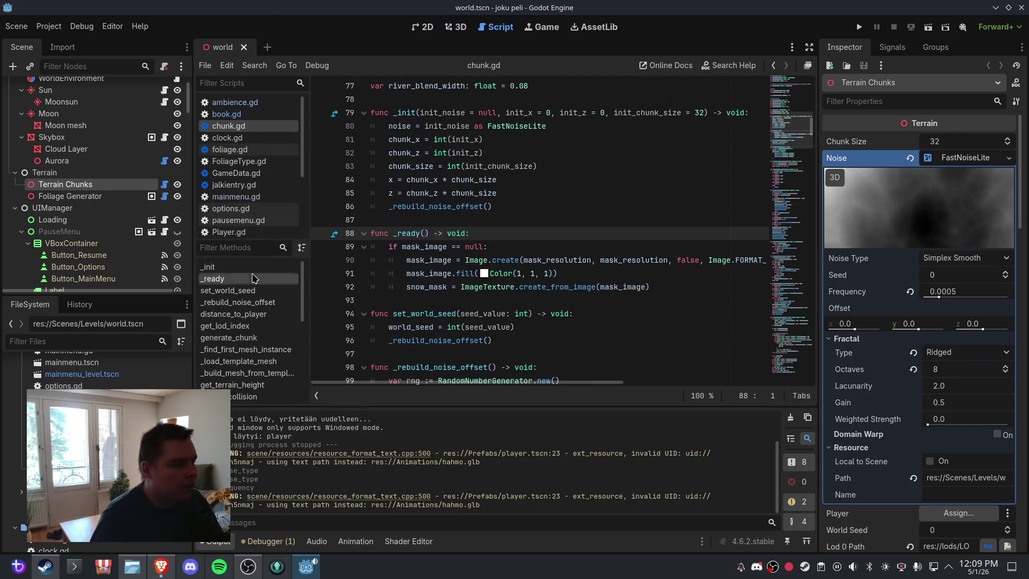
Delete the four hard-coded river_noise setup lines from terrain.gd's _ready
left_click(479, 242)
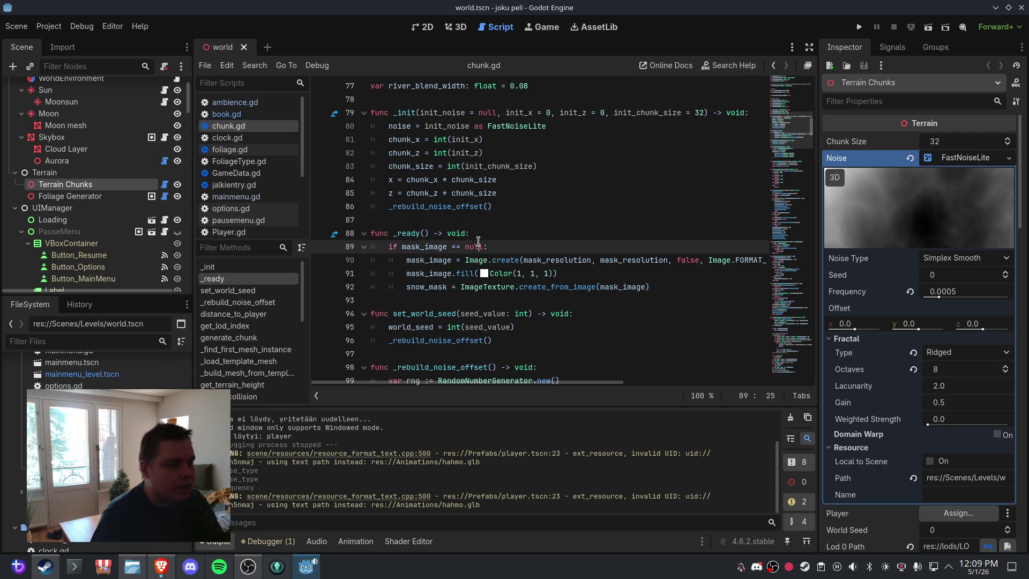
scroll(478, 242, "down", 6)
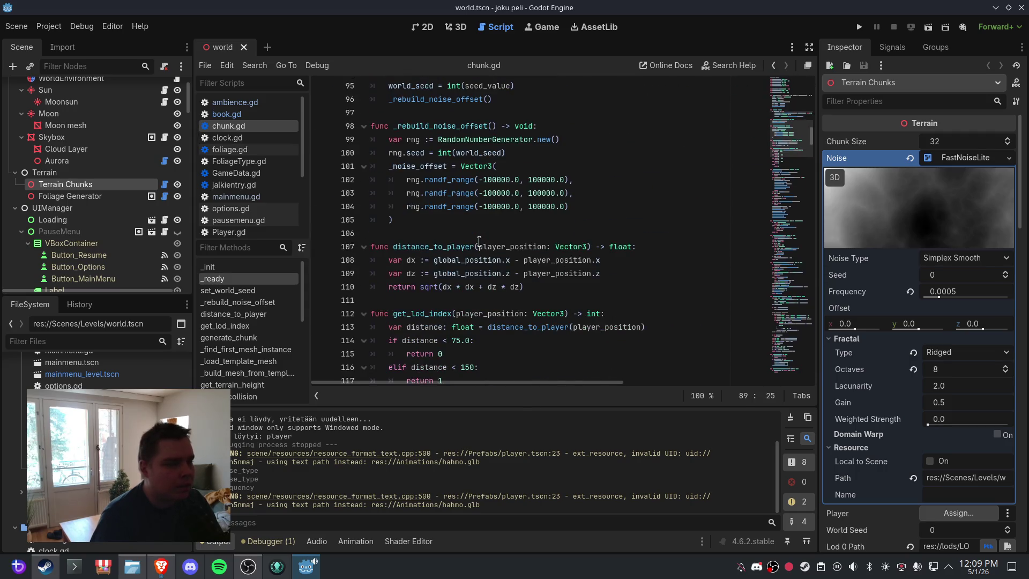
scroll(261, 199, "down", 4)
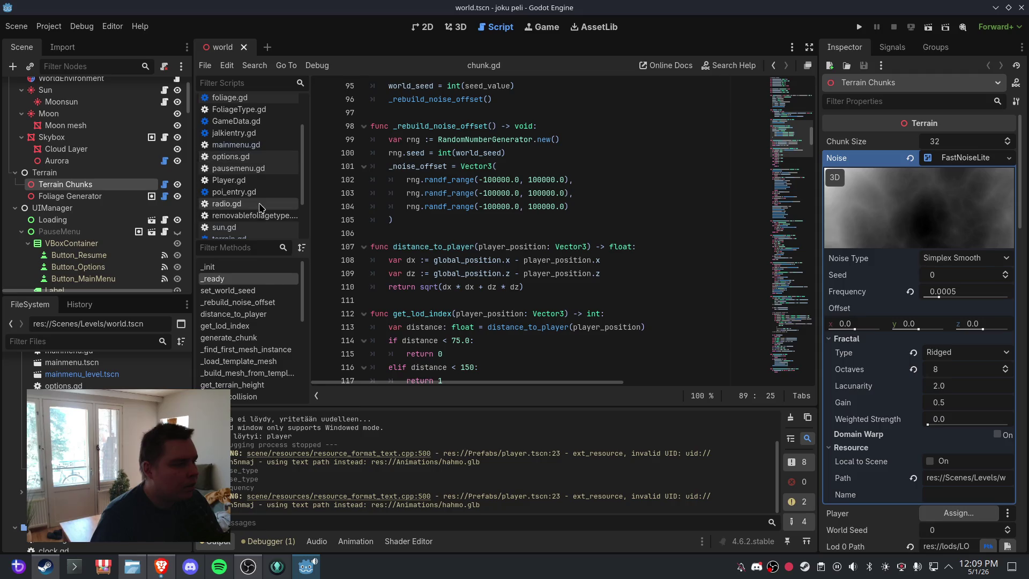
left_click(236, 182)
left_click(225, 267)
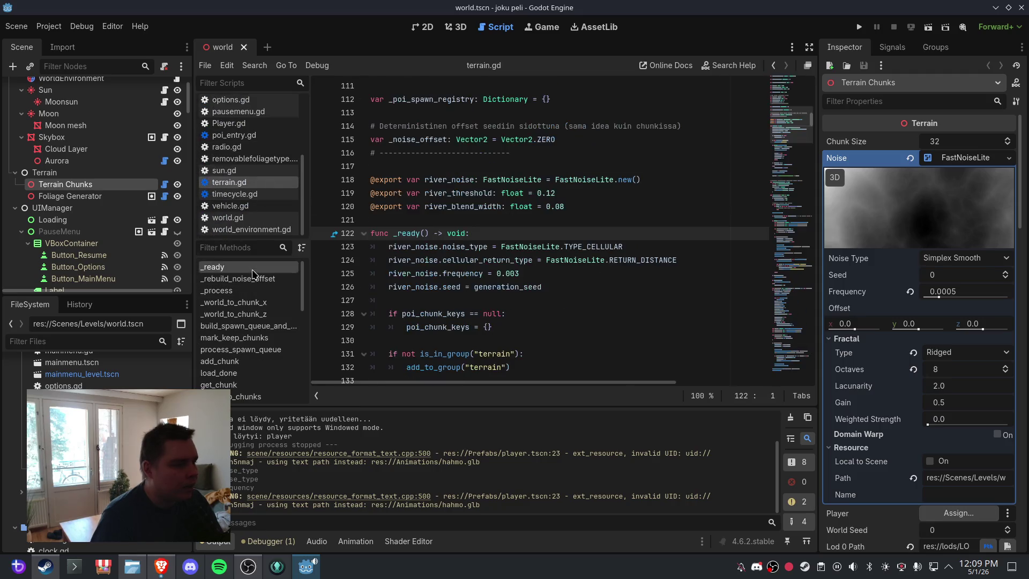
left_click(470, 260)
mouse_move(553, 286)
left_mouse_down()
mouse_move(397, 263)
mouse_move(376, 245)
left_mouse_up()
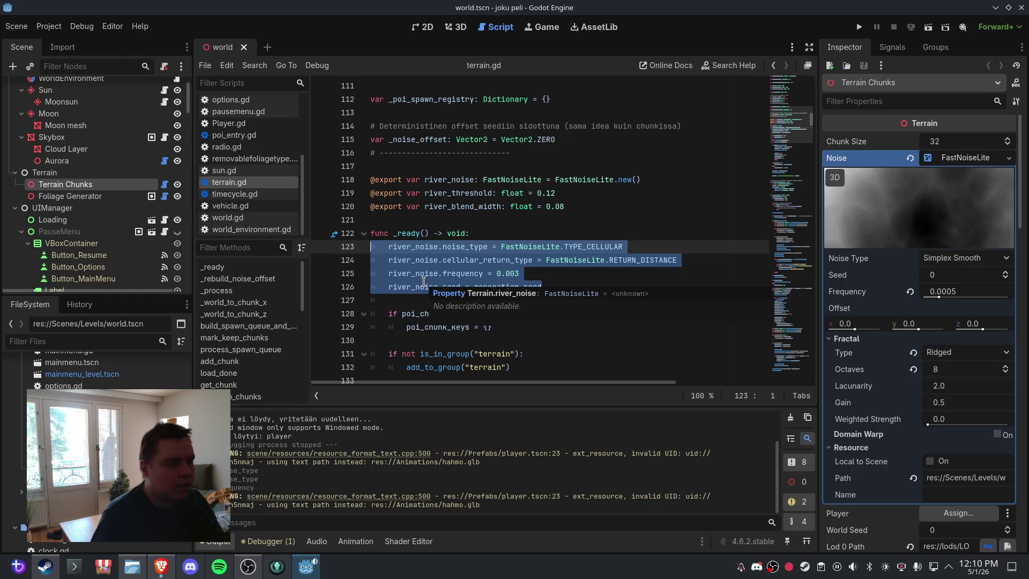
key("BackSpace")
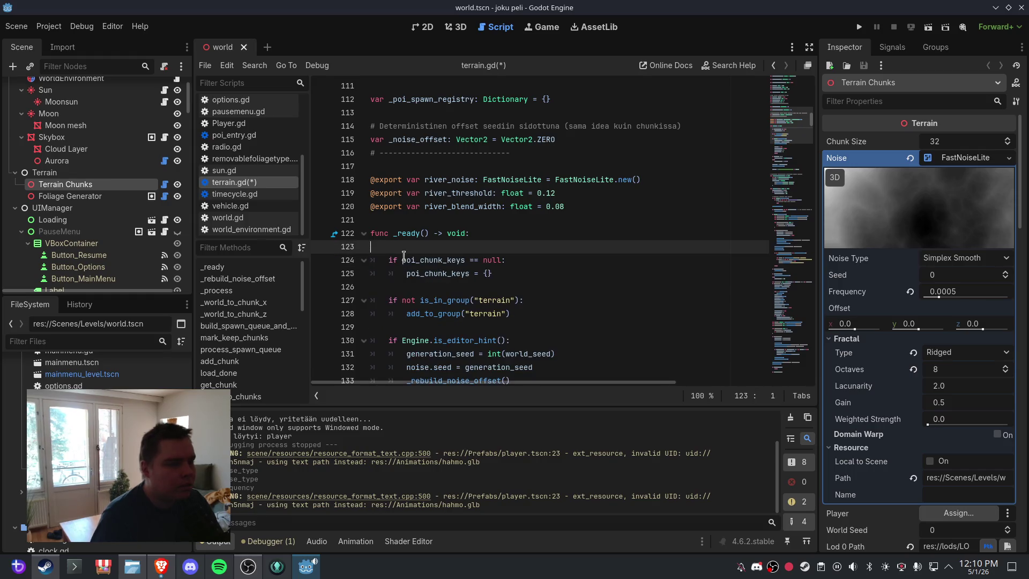
key("BackSpace")
Save terrain.gd and return to the 3D scene view
left_click(16, 26)
left_click(32, 109)
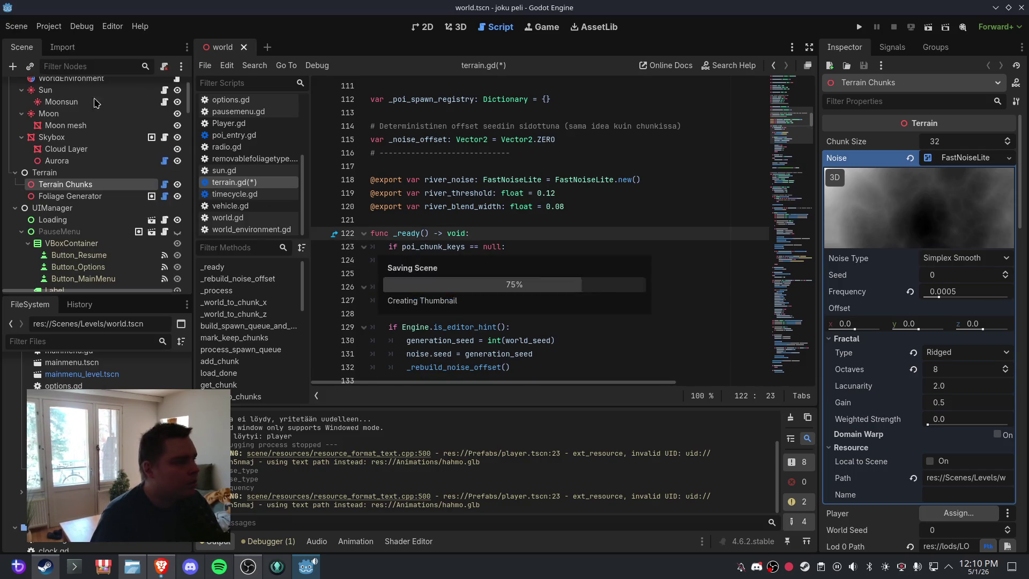
left_click(464, 27)
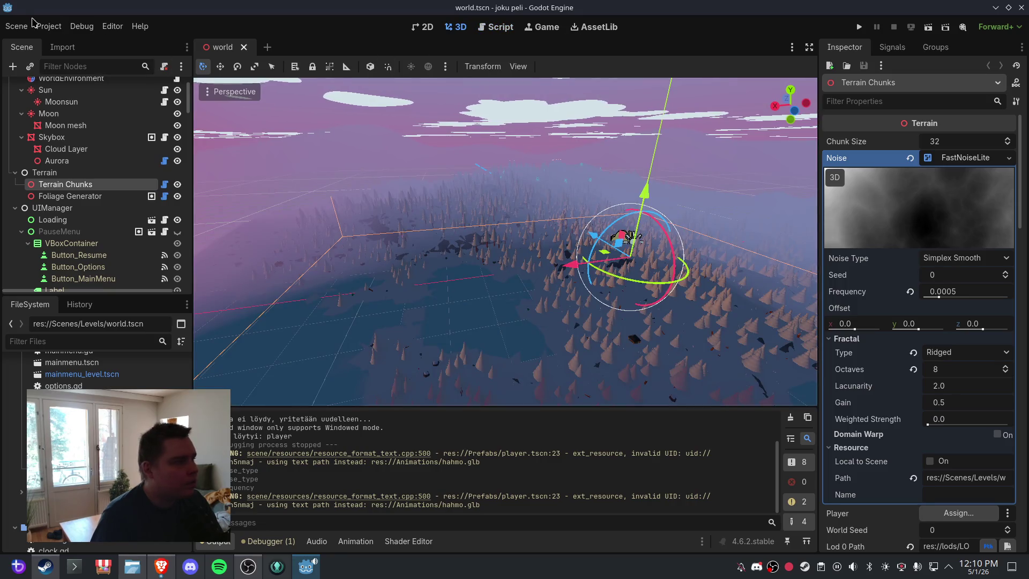
Save the world scene and close its tab
left_click(16, 26)
left_click(35, 110)
left_click(244, 47)
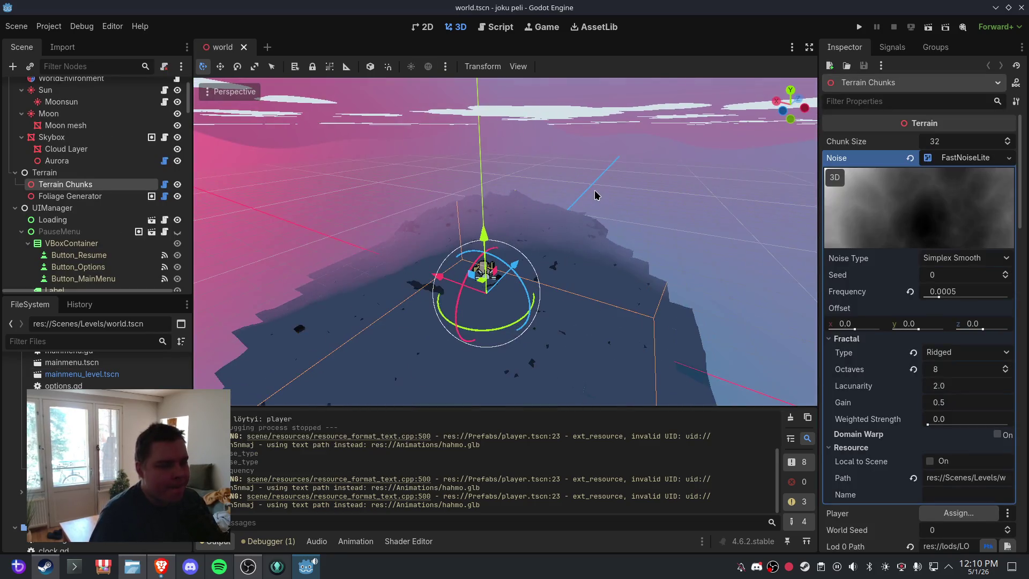
Orbit and zoom around the regenerated terrain to inspect it from several angles
mouse_move(597, 195)
left_mouse_down()
mouse_move(510, 181)
mouse_move(584, 191)
mouse_move(613, 211)
mouse_move(558, 212)
mouse_move(583, 207)
mouse_move(514, 190)
mouse_move(571, 206)
mouse_move(558, 190)
mouse_move(528, 184)
mouse_move(497, 188)
mouse_move(497, 214)
mouse_move(519, 195)
mouse_move(558, 197)
mouse_move(446, 200)
mouse_move(452, 210)
left_mouse_up()
scroll(532, 189, "down", 3)
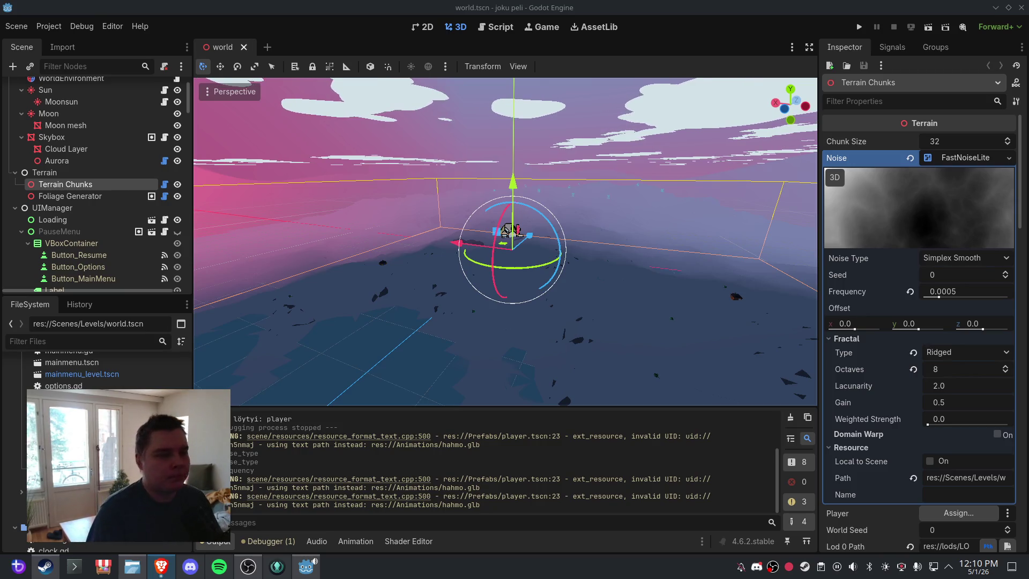
mouse_move(534, 220)
left_mouse_down()
mouse_move(539, 236)
mouse_move(504, 228)
mouse_move(525, 234)
mouse_move(514, 228)
left_mouse_up()
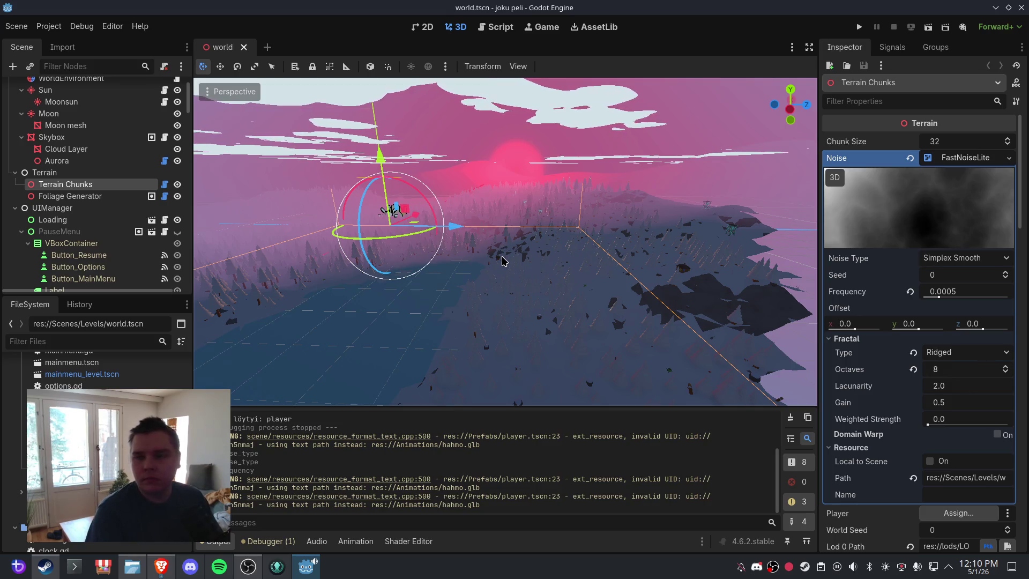
left_click_drag(502, 261, 592, 260)
scroll(583, 268, "up", 3)
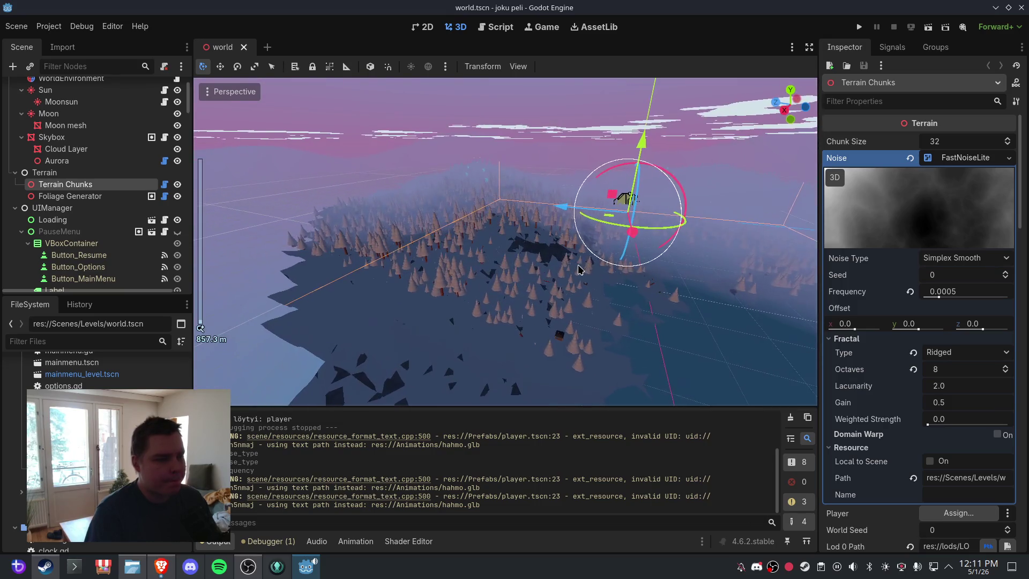
left_click_drag(494, 255, 595, 301)
scroll(594, 300, "down", 3)
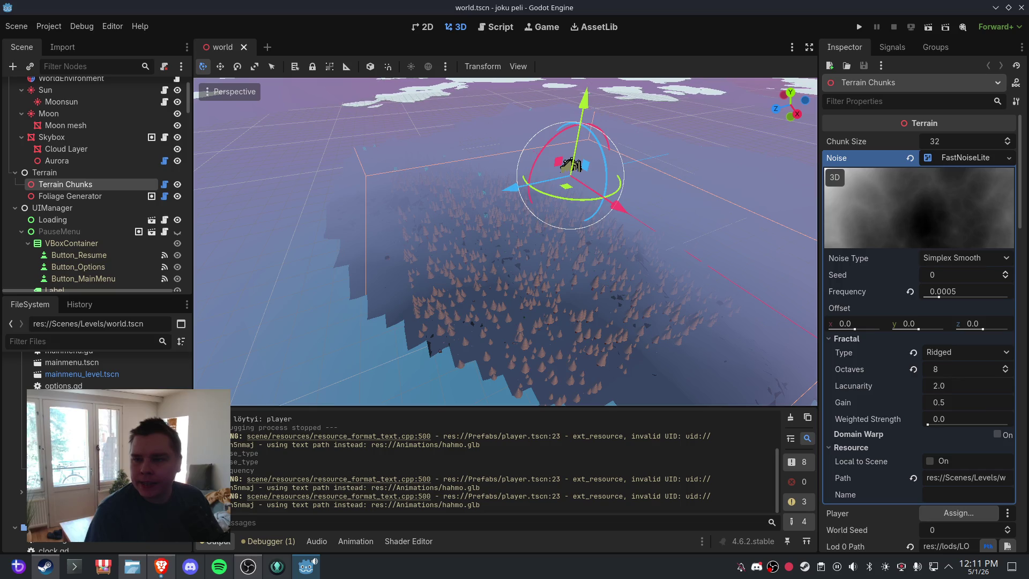
mouse_move(697, 187)
left_mouse_down()
mouse_move(516, 184)
mouse_move(638, 241)
mouse_move(588, 259)
mouse_move(607, 224)
mouse_move(638, 220)
mouse_move(616, 223)
left_mouse_up()
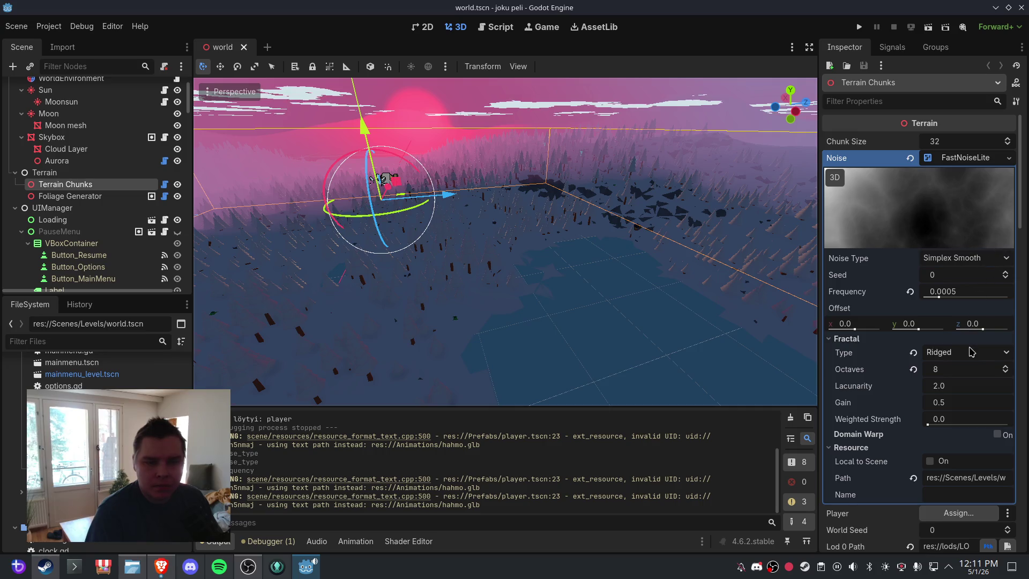
Try FBM for the terrain noise Fractal Type, then set it back to Ridged
left_click(913, 352)
left_click(930, 353)
left_click(930, 356)
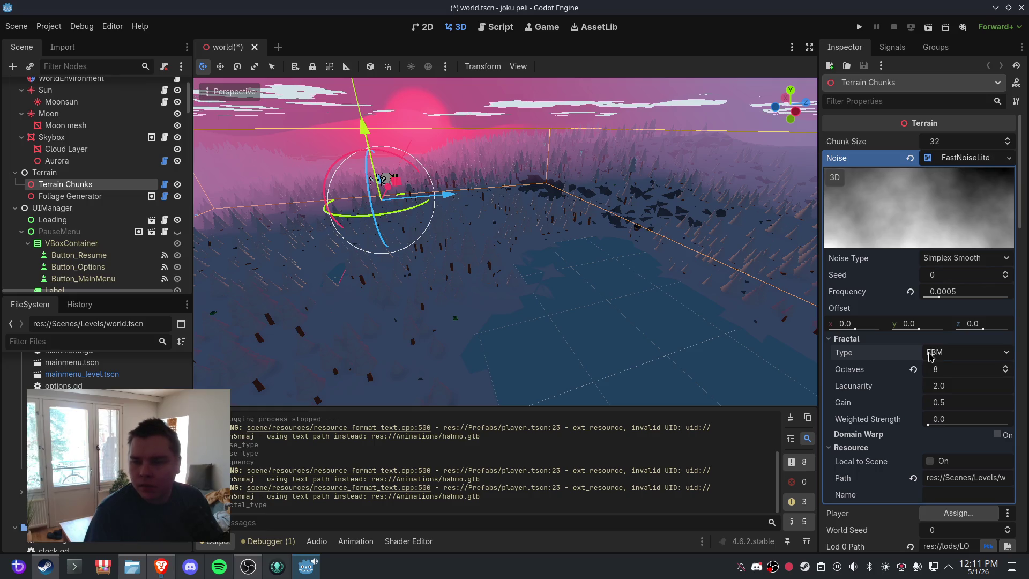
left_click(931, 356)
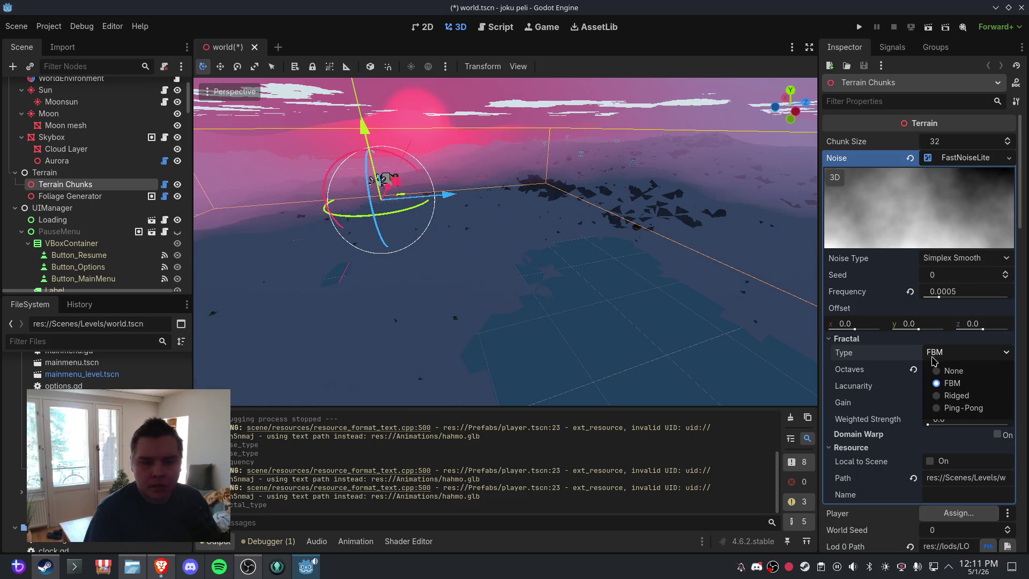
left_click(944, 395)
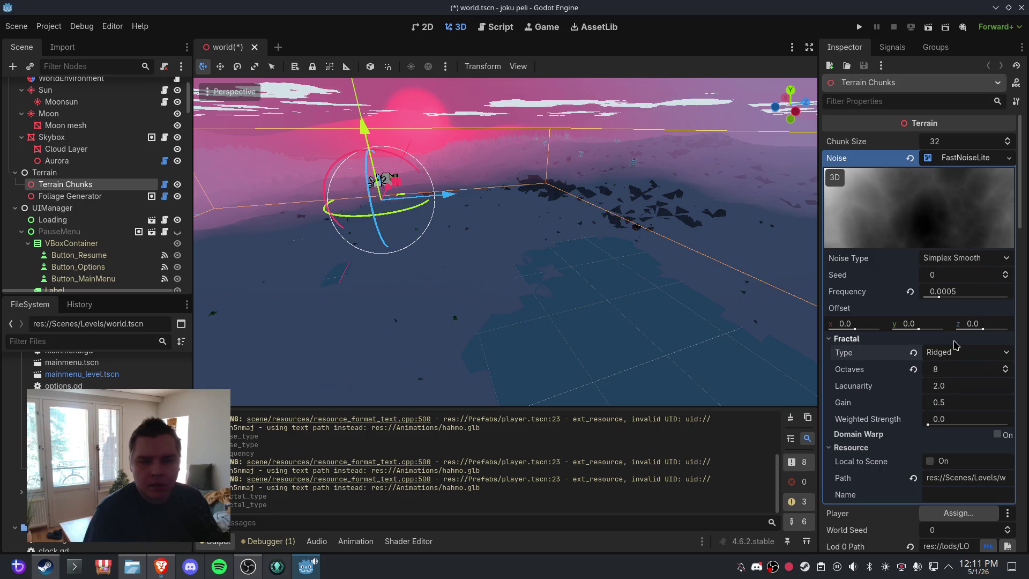
Set River Noise's cellular return type to Distance2Sub, keeping the Euclidean distance function
left_click(979, 158)
scroll(973, 328, "down", 10)
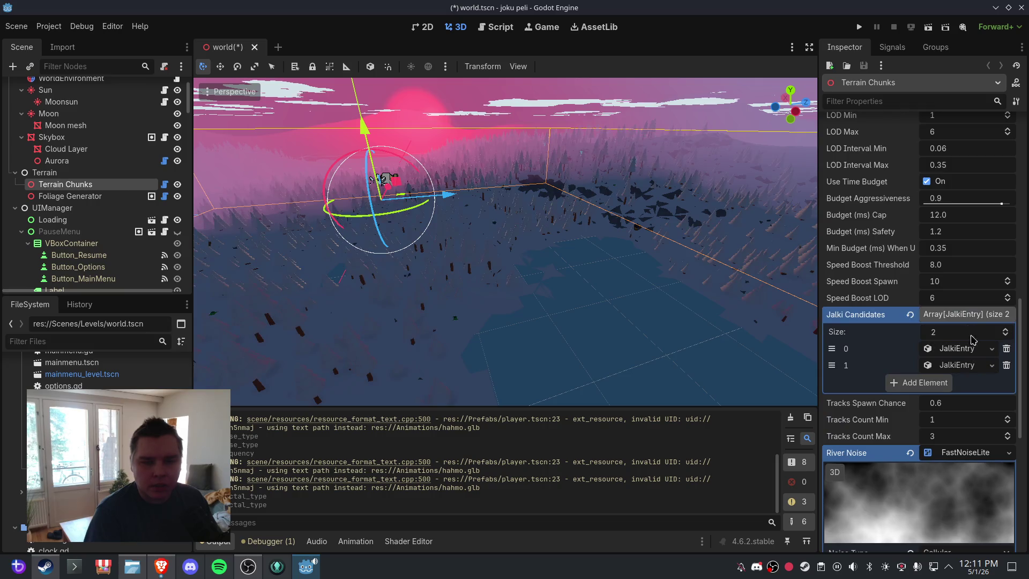
scroll(973, 328, "down", 1)
scroll(974, 328, "down", 5)
scroll(969, 343, "down", 4)
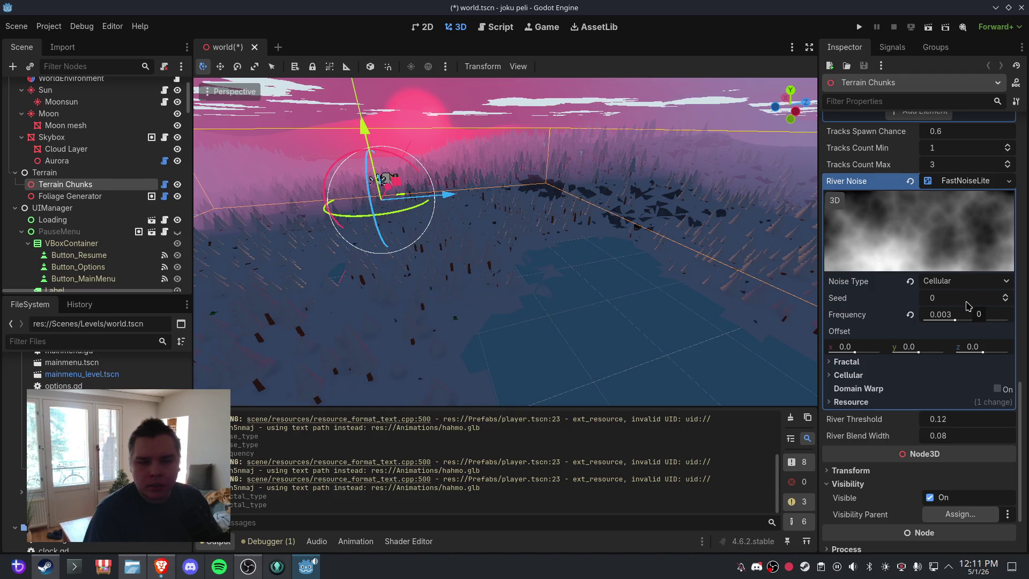
left_click(832, 363)
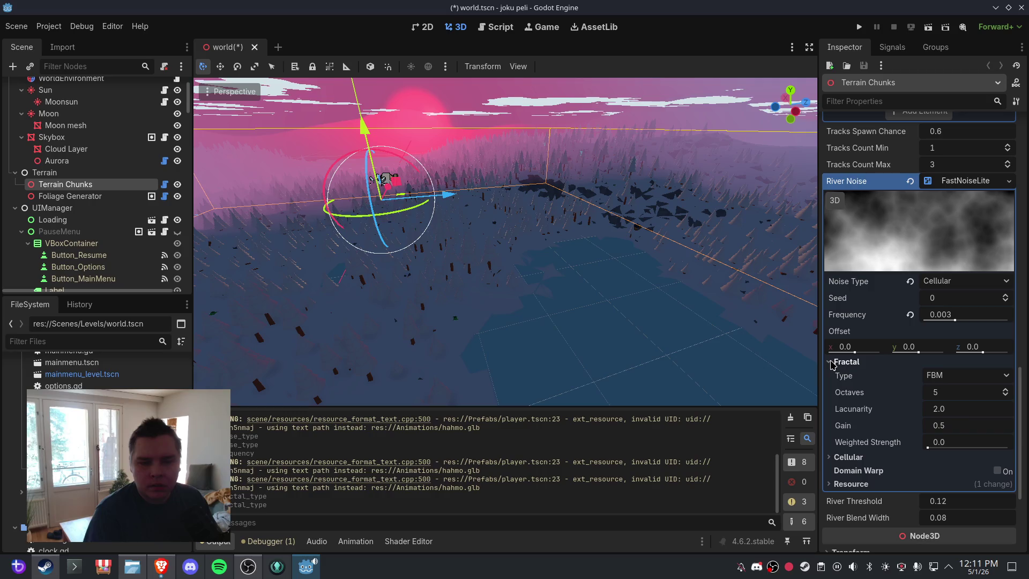
left_click(832, 362)
left_click(832, 375)
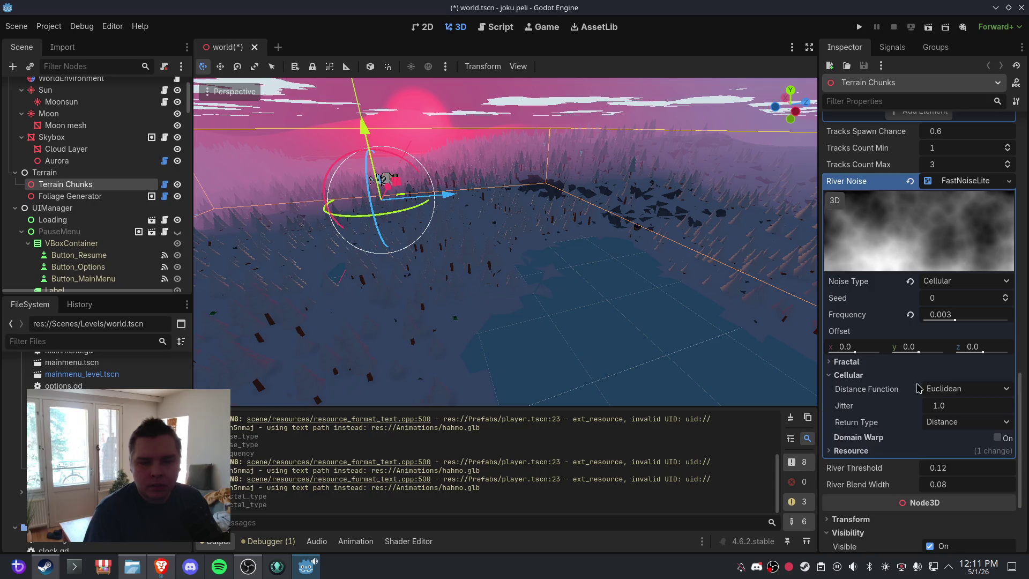
left_click(949, 390)
left_click(949, 393)
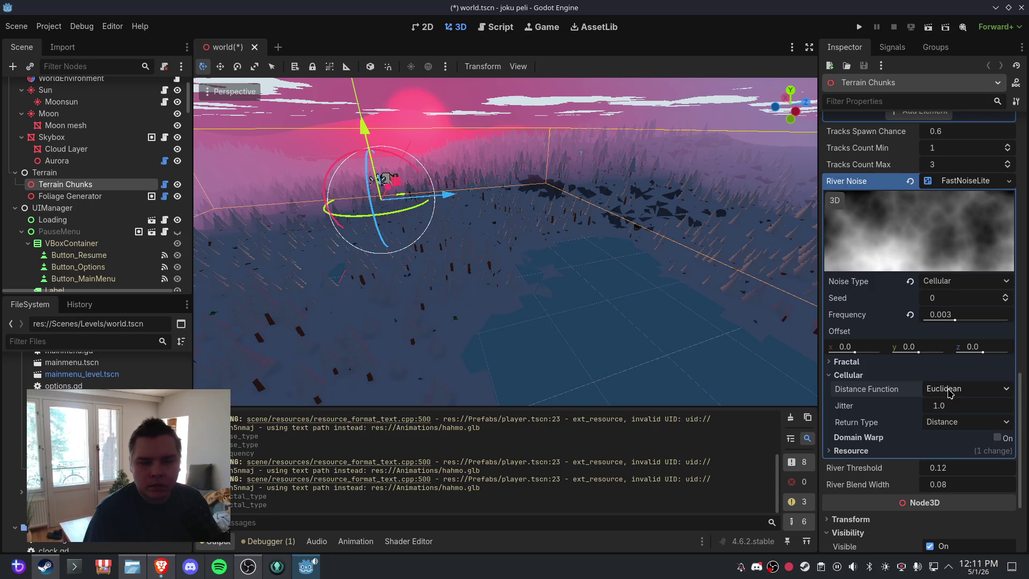
left_click(959, 424)
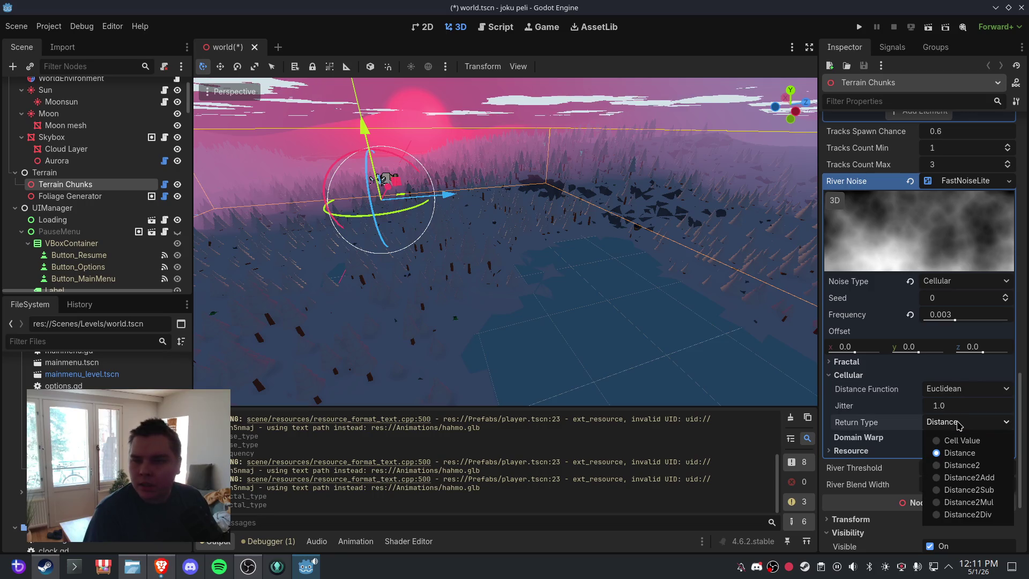
left_click(969, 489)
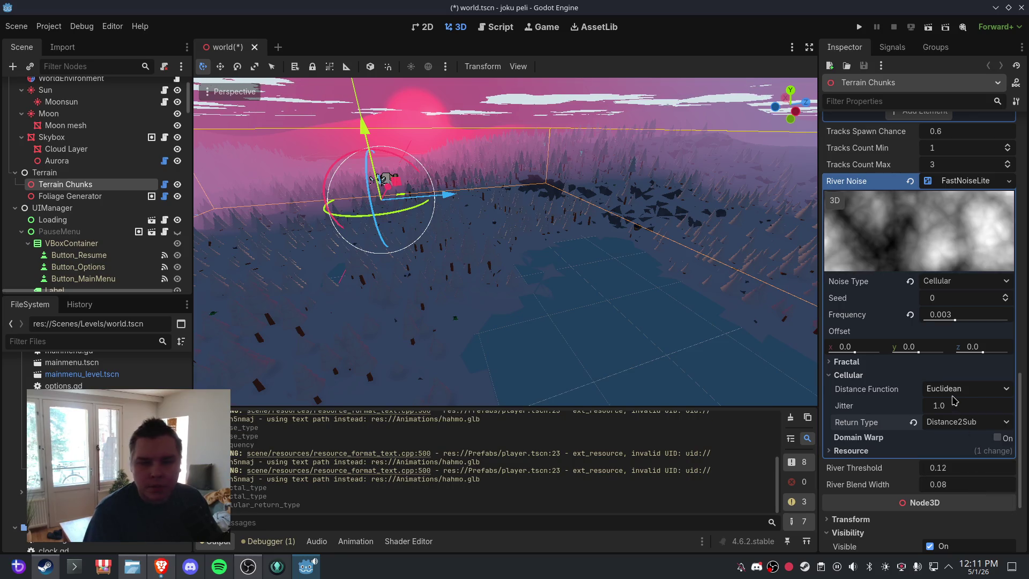
Save the world scene and close it
left_click(17, 26)
left_click(36, 111)
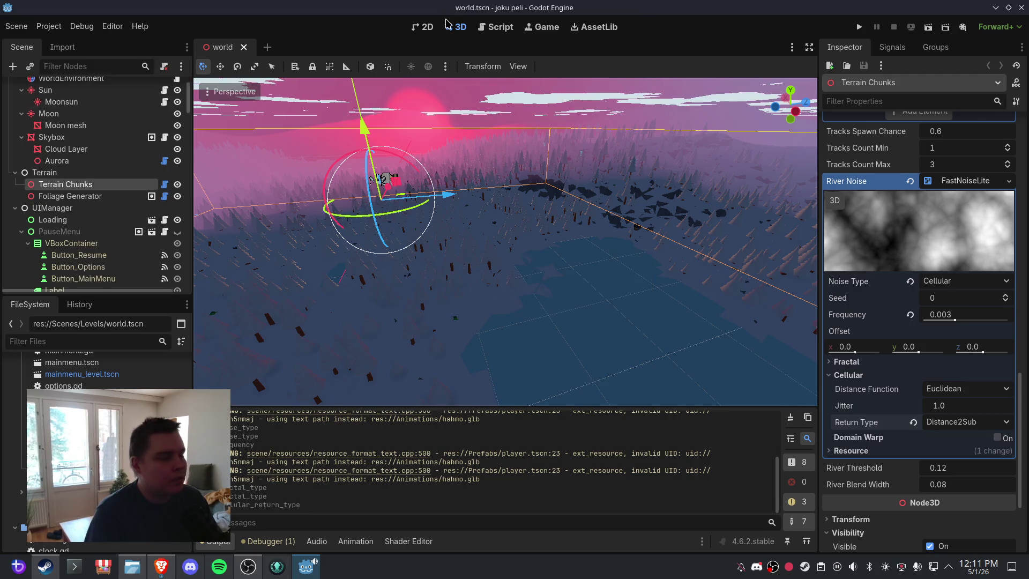
left_click(244, 47)
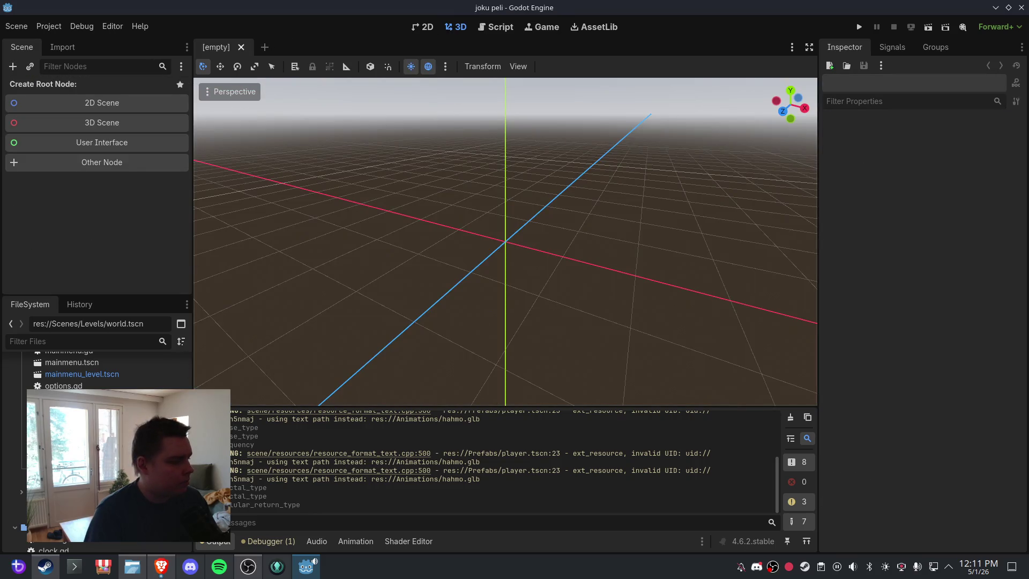
Reopen world.tscn, look over the reloaded terrain, and switch to the terrain.gd script
key("ctrl+shift+t")
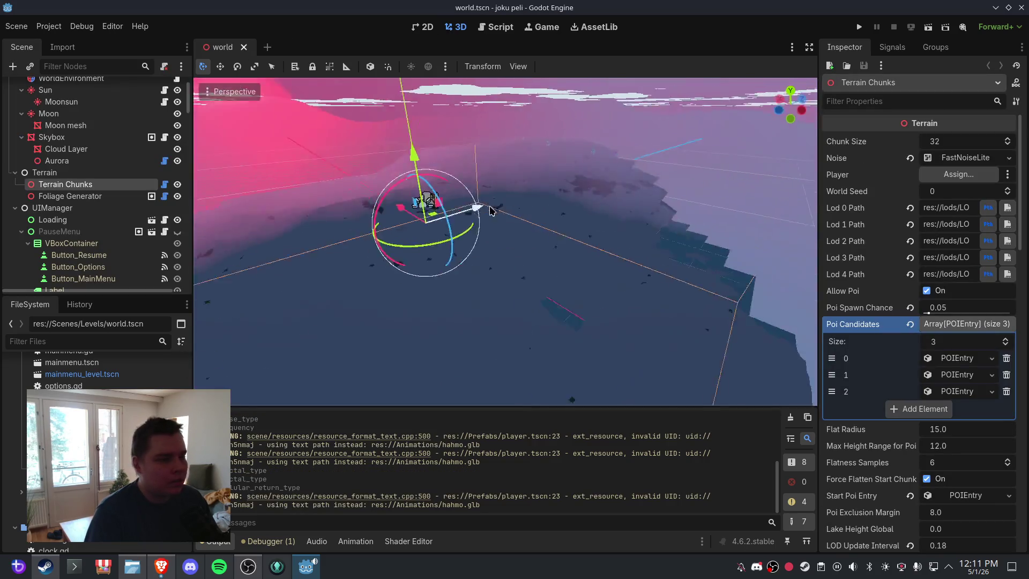
left_click_drag(586, 214, 485, 228)
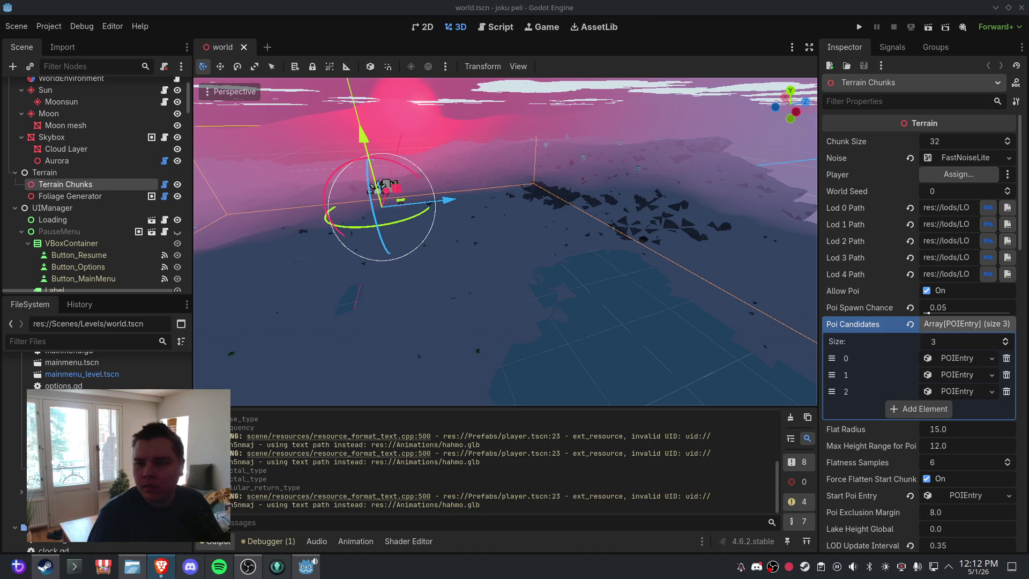
left_click(508, 27)
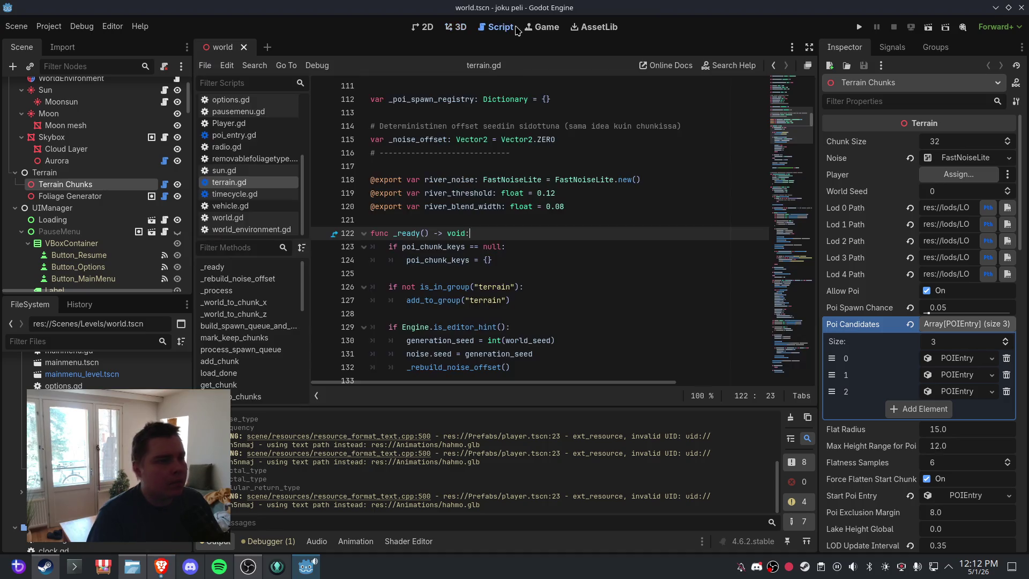
Go to add_chunk in terrain.gd and mark the river_blend_width assignment line
left_click(252, 361)
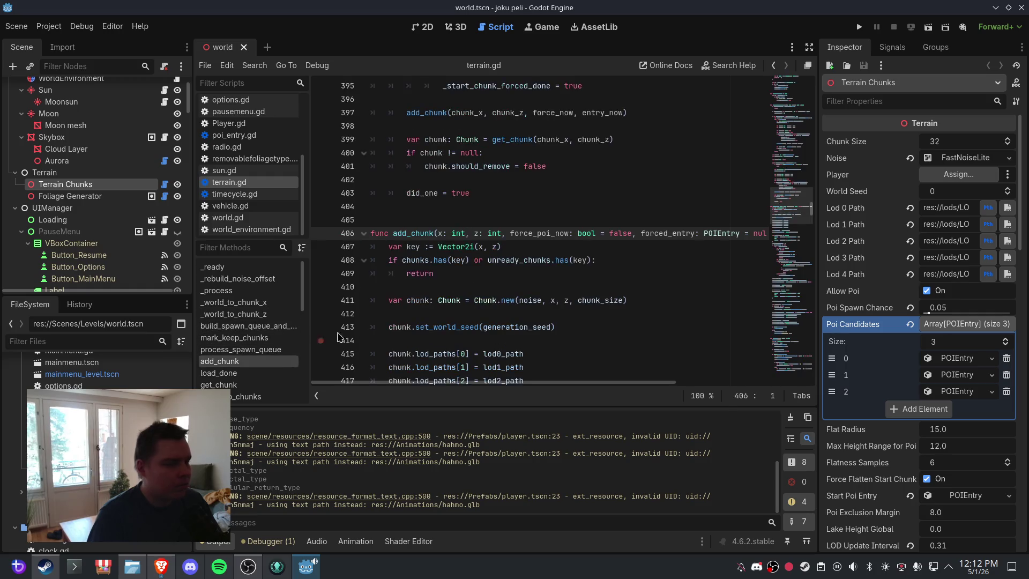
scroll(522, 283, "down", 12)
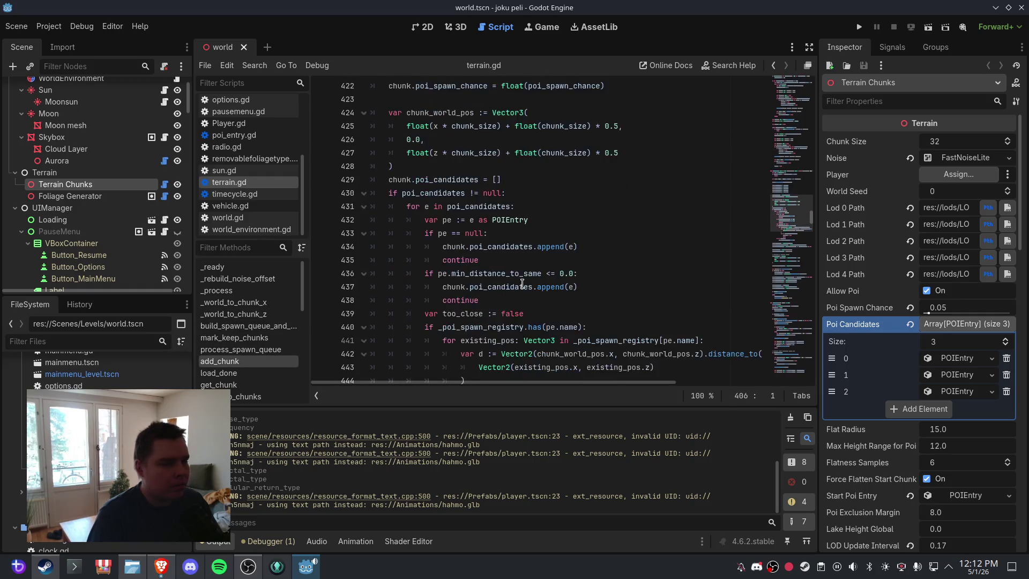
scroll(522, 283, "down", 7)
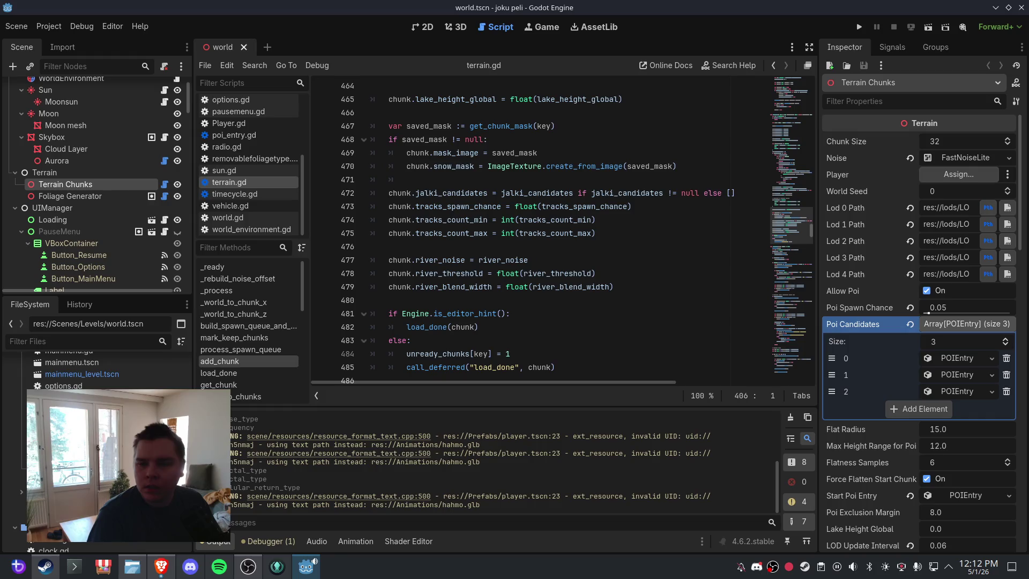
left_click_drag(959, 545, 967, 545)
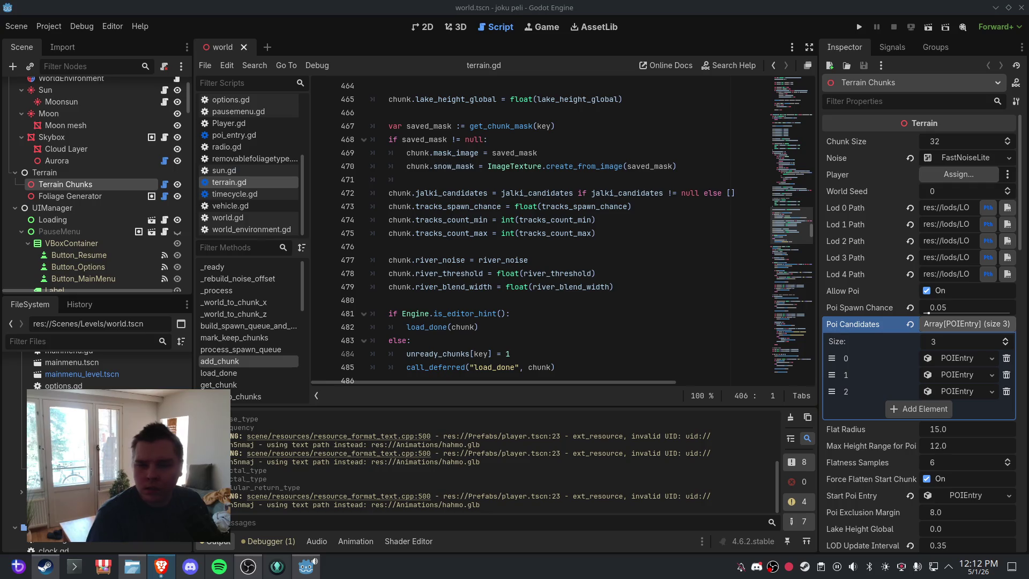
left_click(566, 282)
scroll(565, 281, "down", 3)
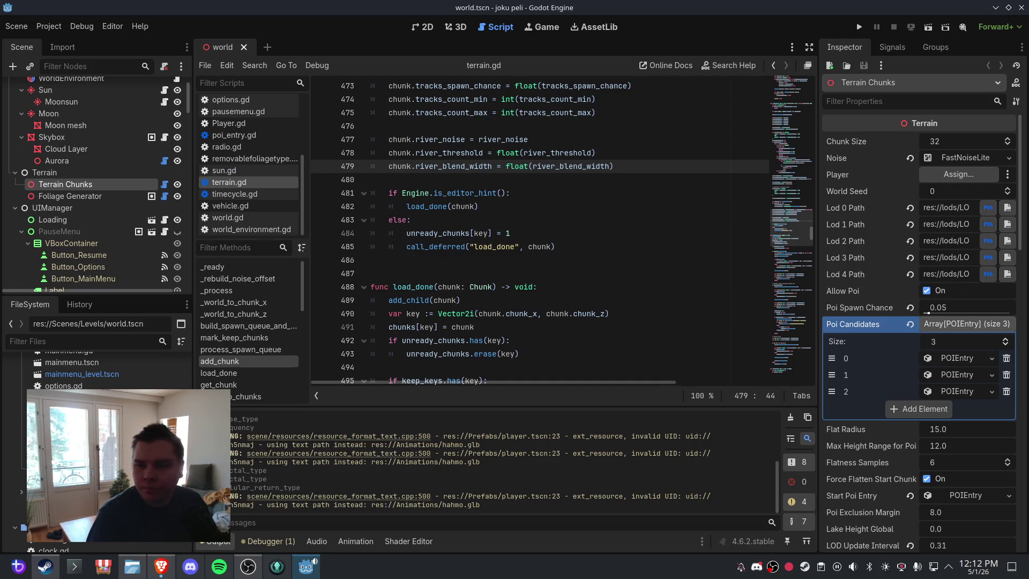
scroll(246, 111, "up", 2)
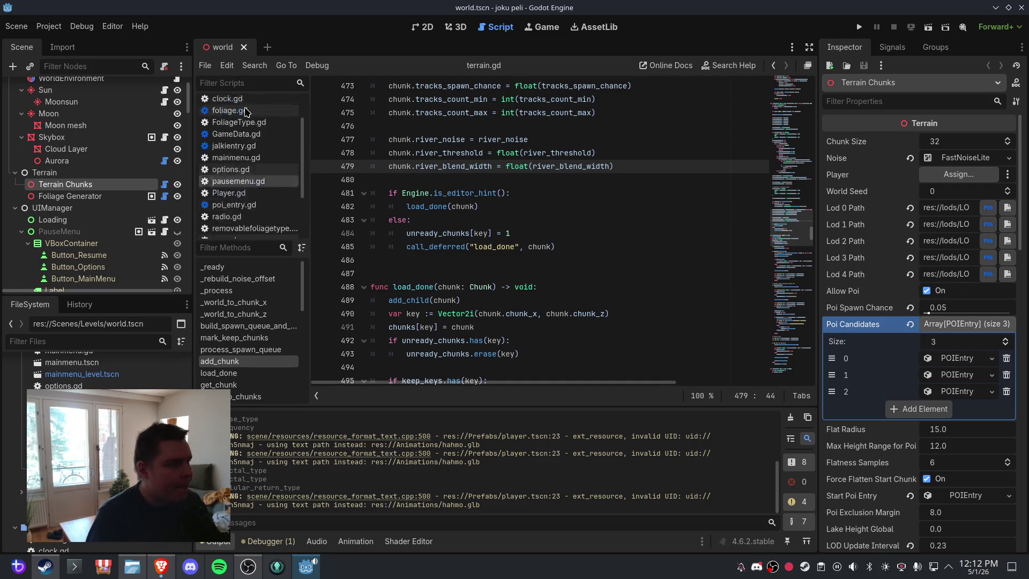
scroll(246, 111, "up", 1)
left_click(243, 122)
Jump to get_terrain_height in chunk.gd and locate the river_threshold check
scroll(253, 307, "down", 1)
left_click(248, 350)
scroll(552, 298, "down", 9)
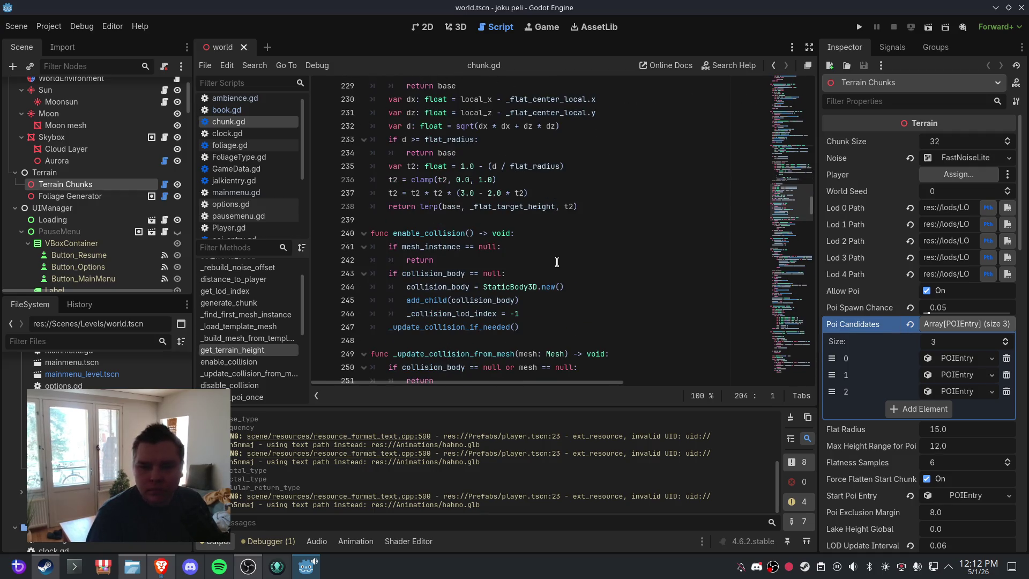
scroll(523, 252, "up", 7)
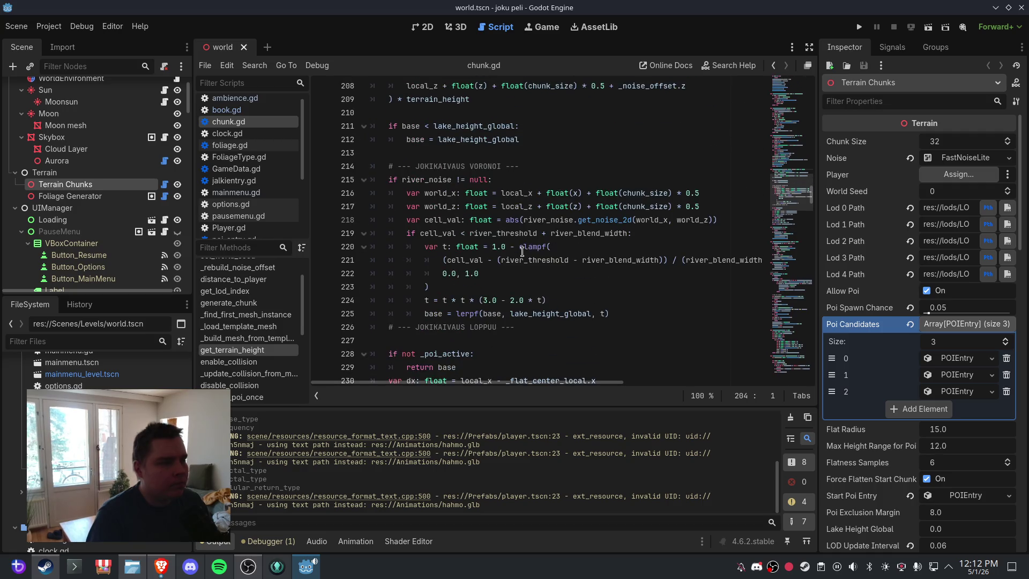
scroll(523, 251, "up", 5)
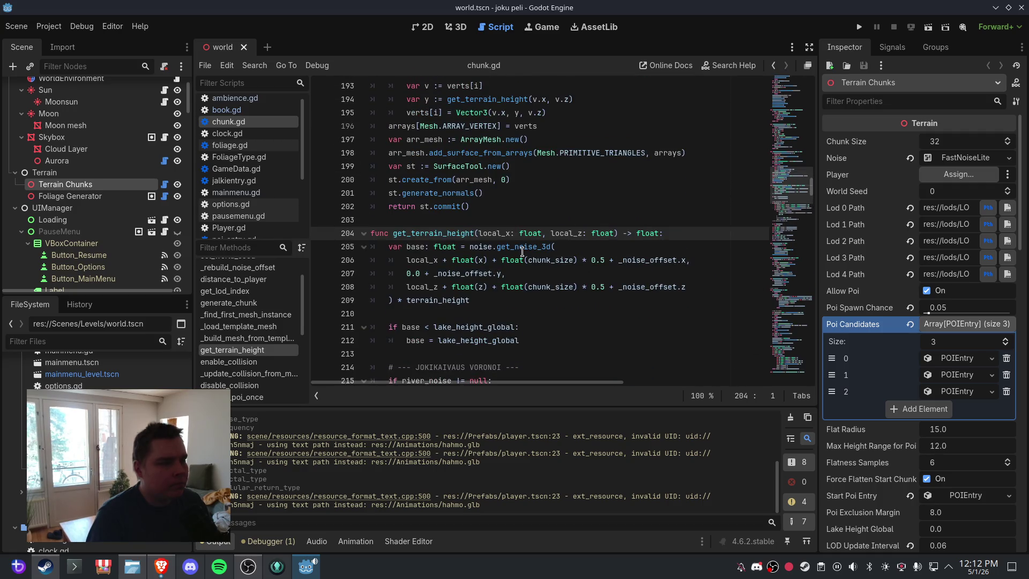
scroll(520, 256, "down", 7)
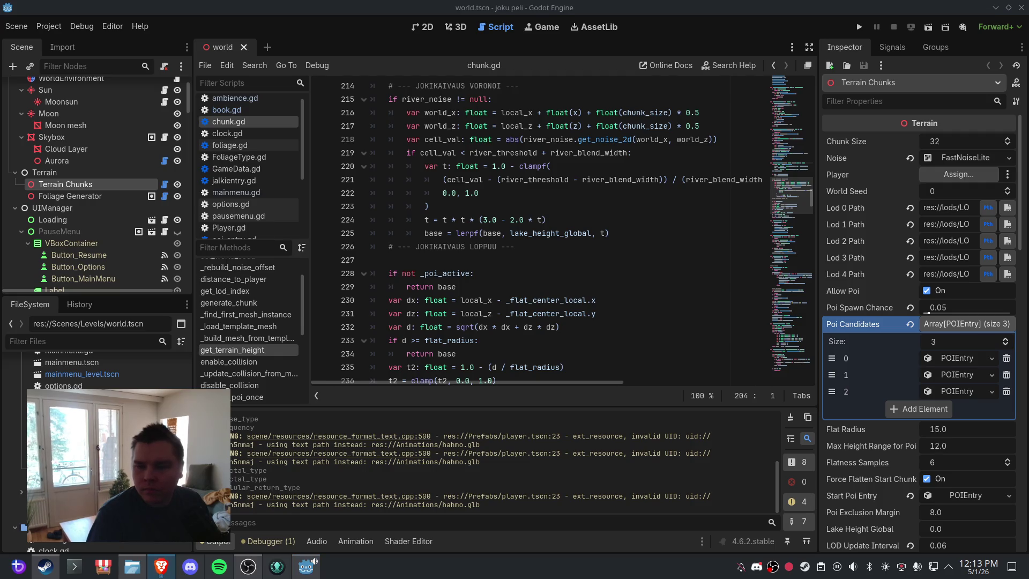
mouse_move(596, 157)
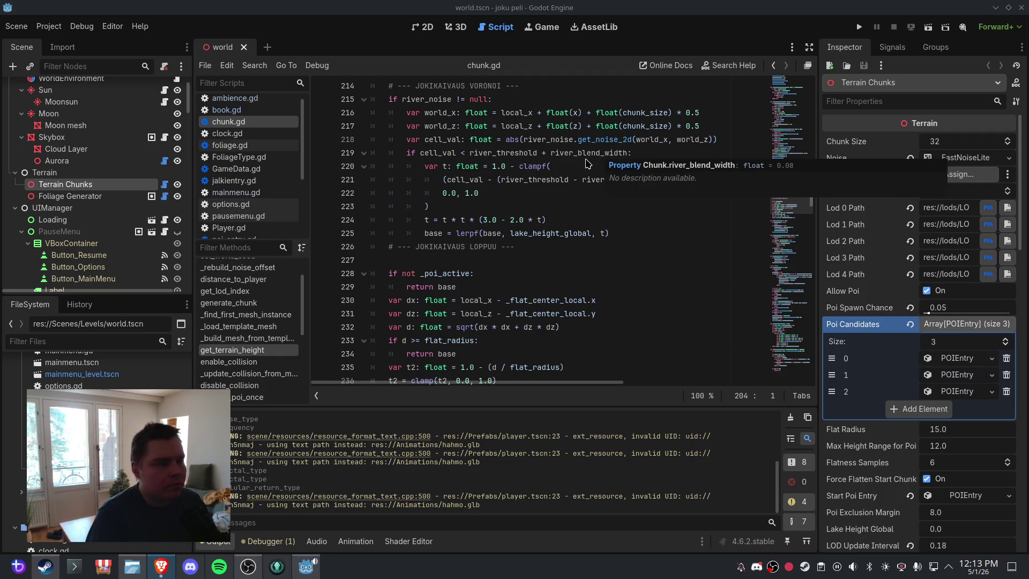
scroll(560, 165, "down", 3)
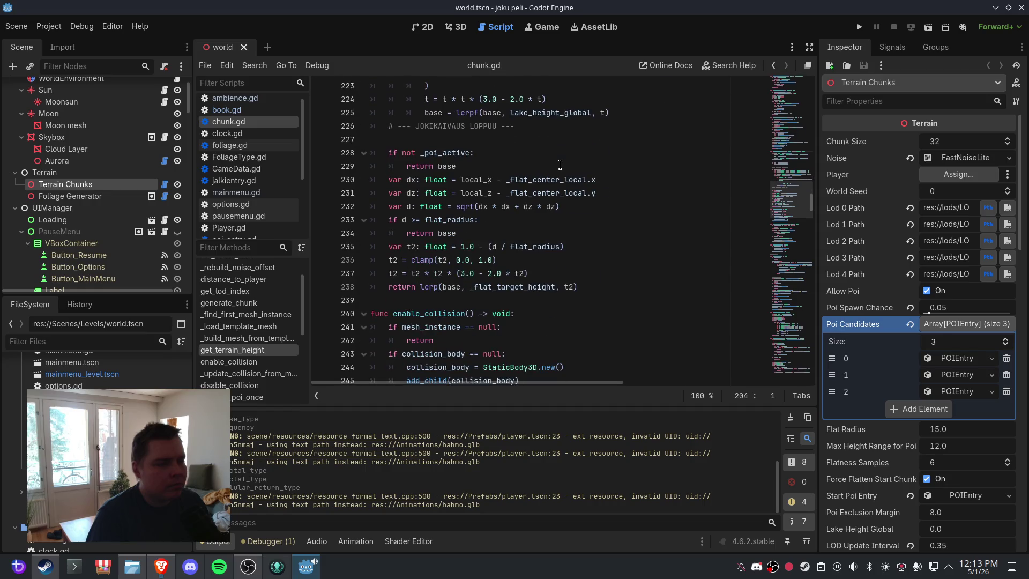
scroll(560, 164, "up", 5)
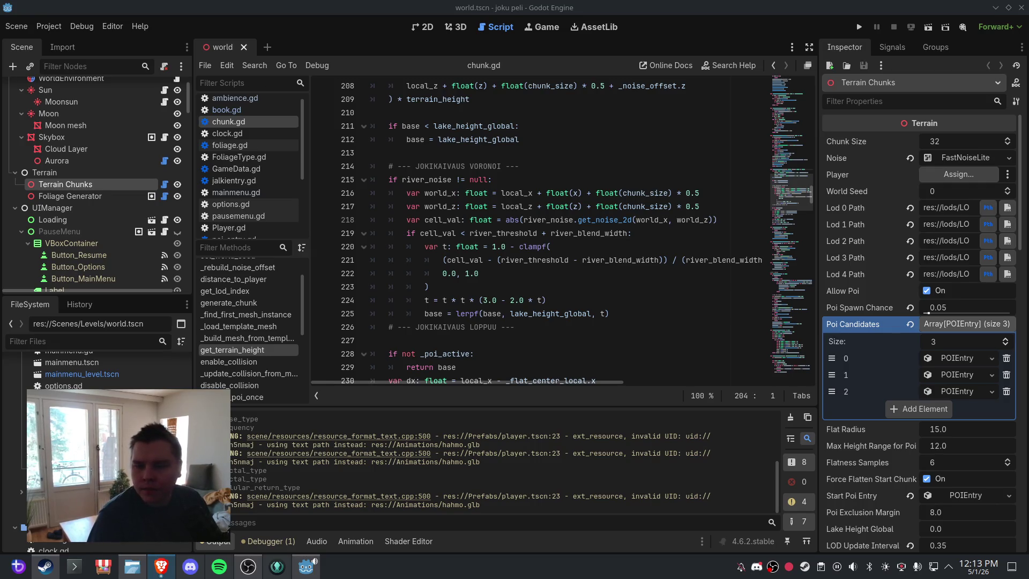
left_click(517, 235)
Review the Voronoi river-carving block and place the caret after the cell_val calculation
scroll(587, 239, "down", 6)
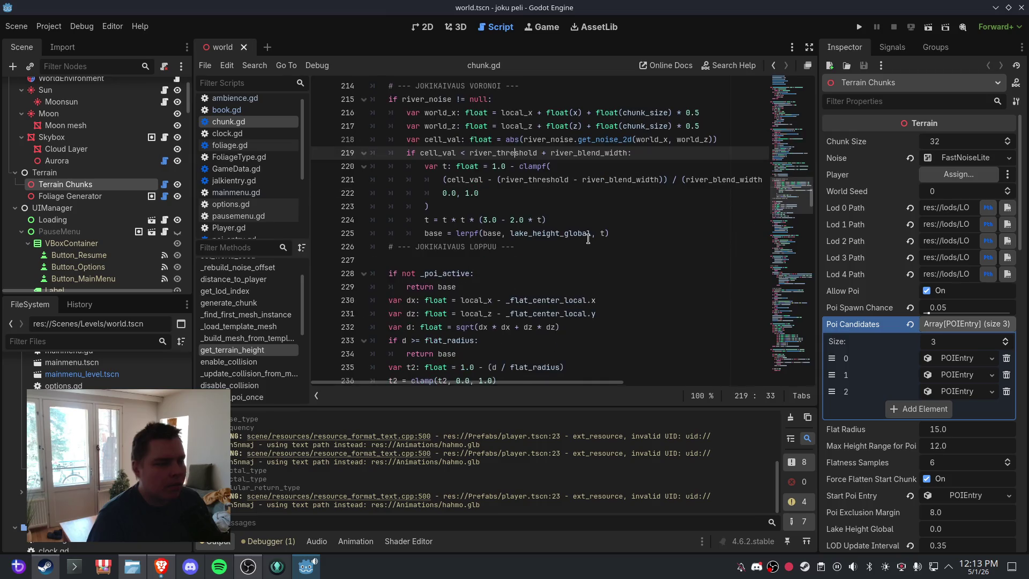
mouse_move(588, 247)
left_mouse_down()
mouse_move(423, 193)
mouse_move(397, 85)
mouse_move(389, 179)
mouse_move(358, 156)
left_mouse_up()
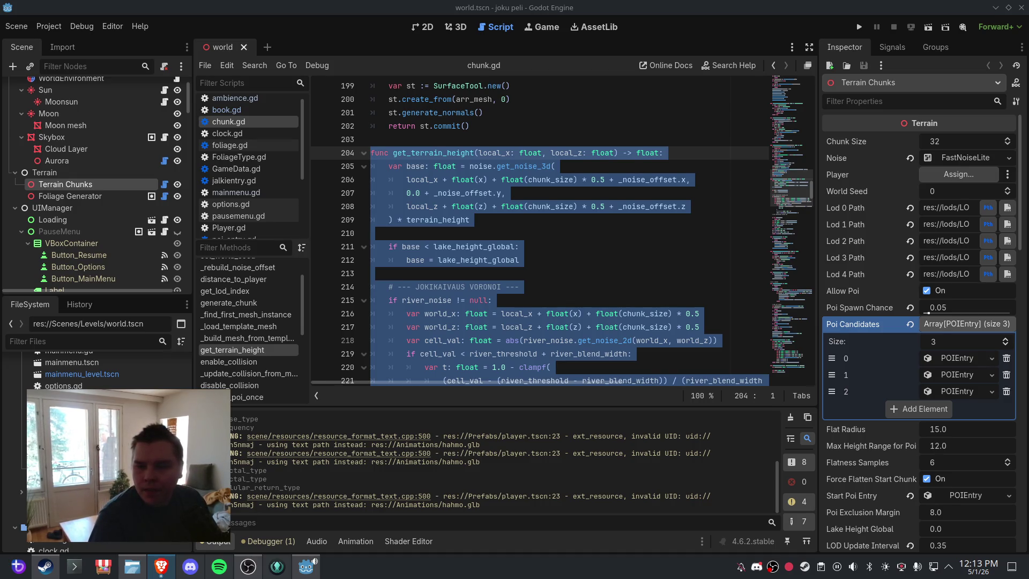
left_click(528, 222)
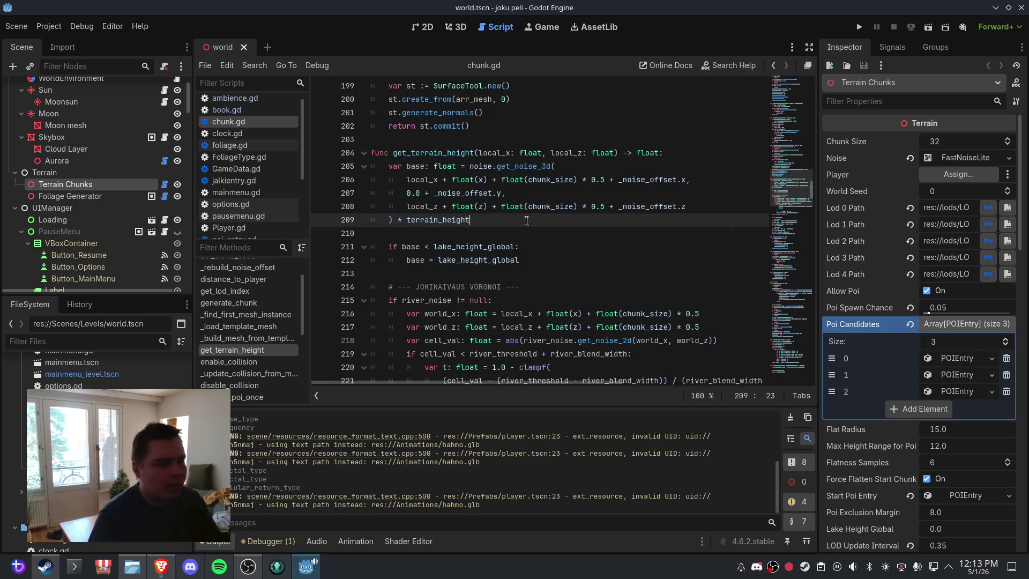
scroll(526, 221, "down", 2)
left_click(451, 219)
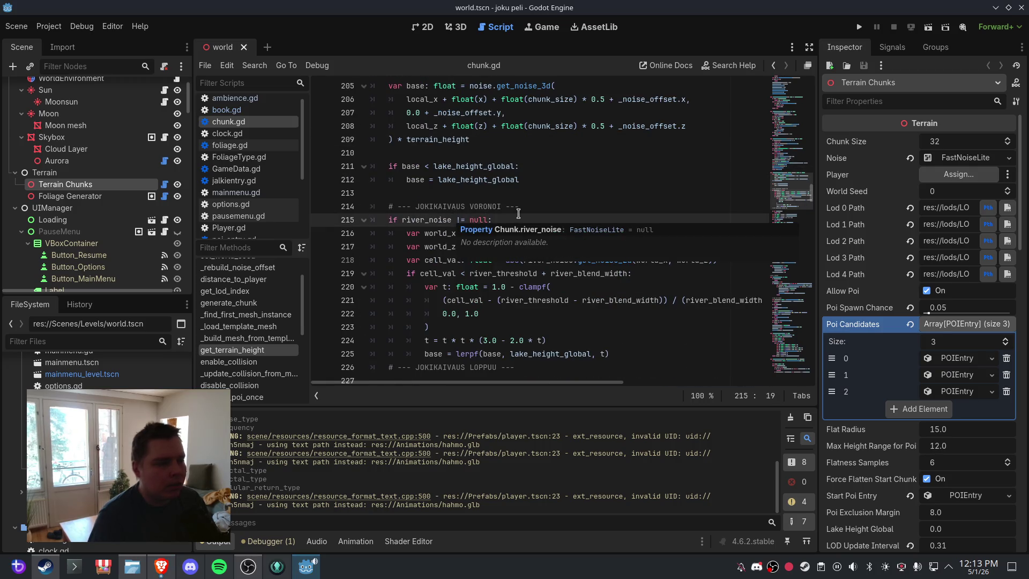
left_click(512, 206)
scroll(521, 205, "down", 1)
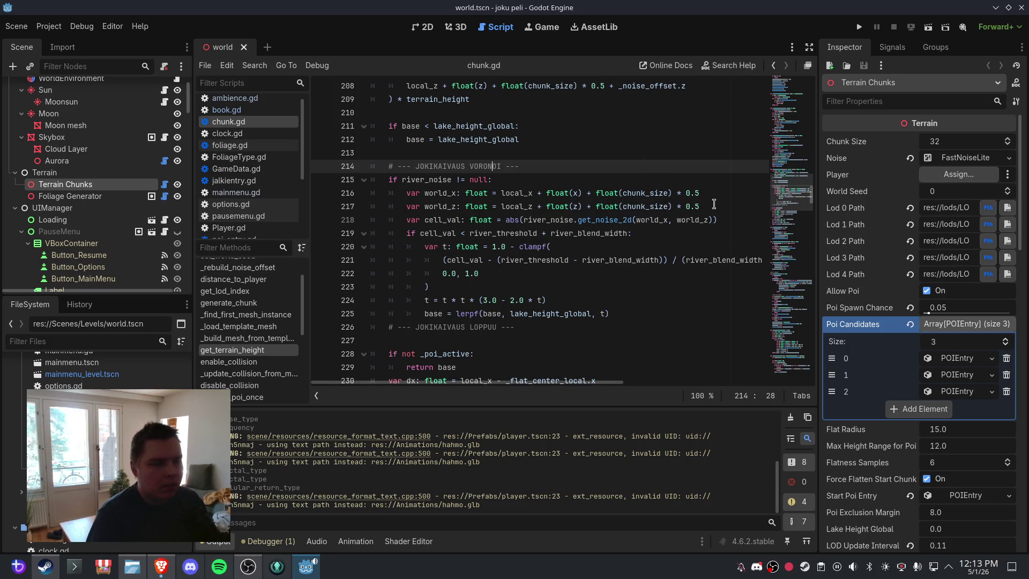
left_click(725, 219)
Paste a cell_val debug print below its calculation and save so chunks regenerate
key("Return")
type("print(\"cell_val: \", cell_val)")
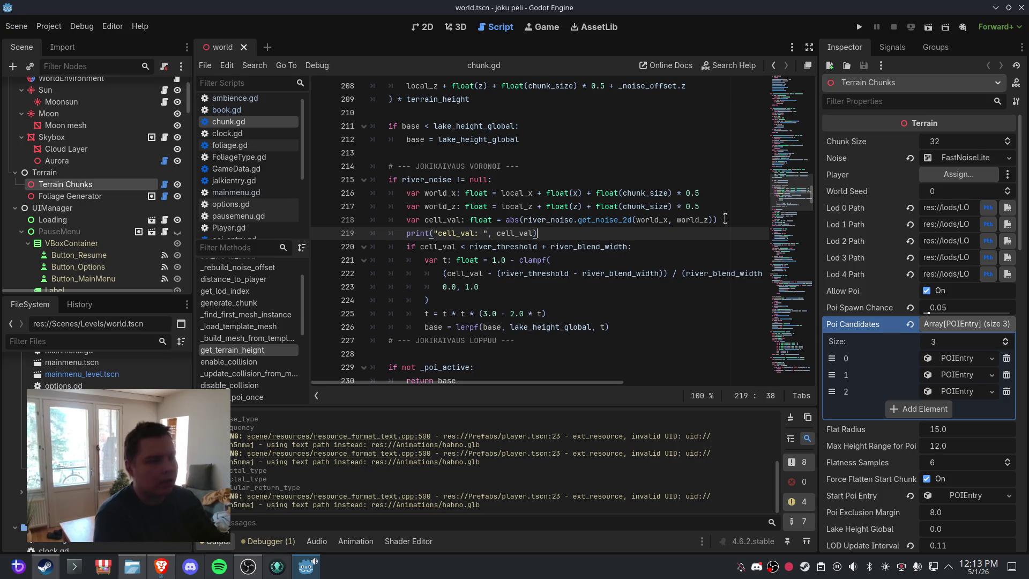
left_click(16, 27)
left_click(21, 111)
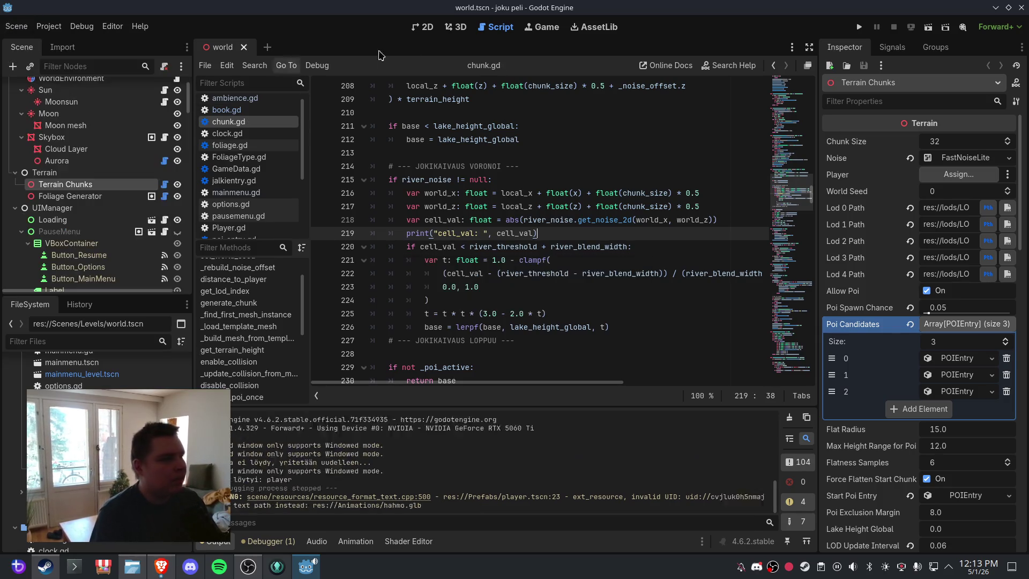
left_click(446, 22)
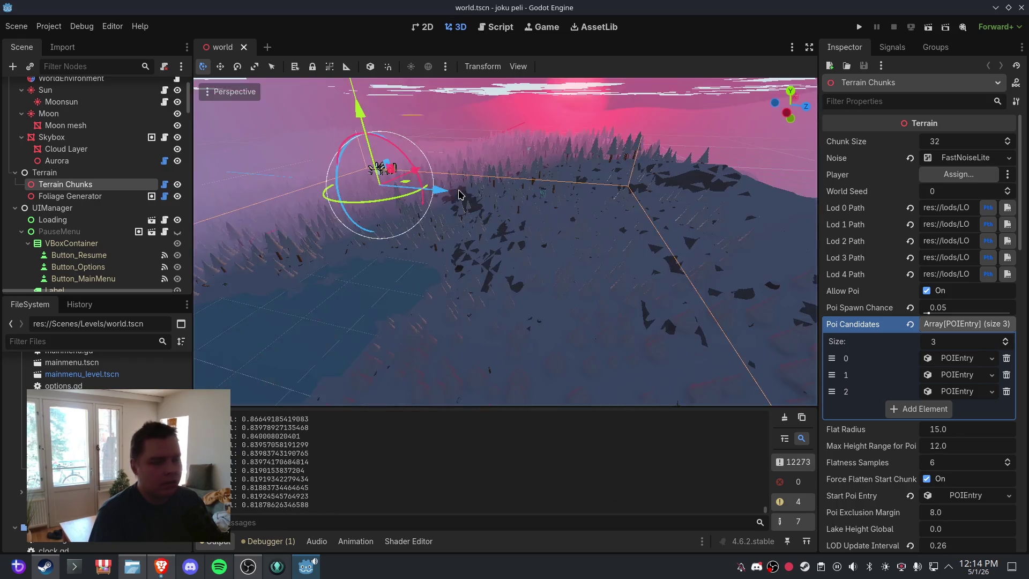
Delete the cell_val debug print line from chunk.gd and save
left_click(494, 27)
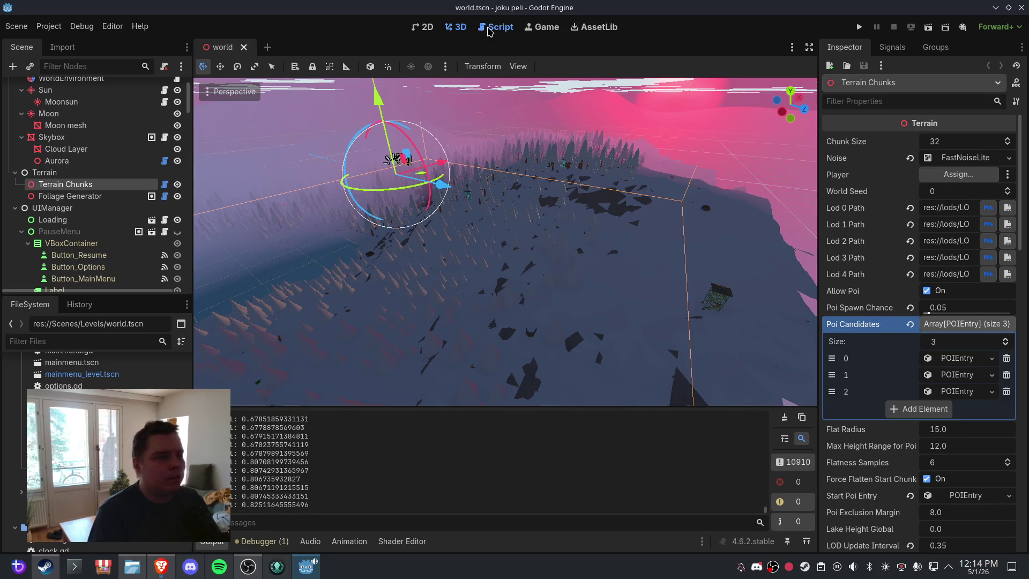
left_click_drag(537, 234, 362, 236)
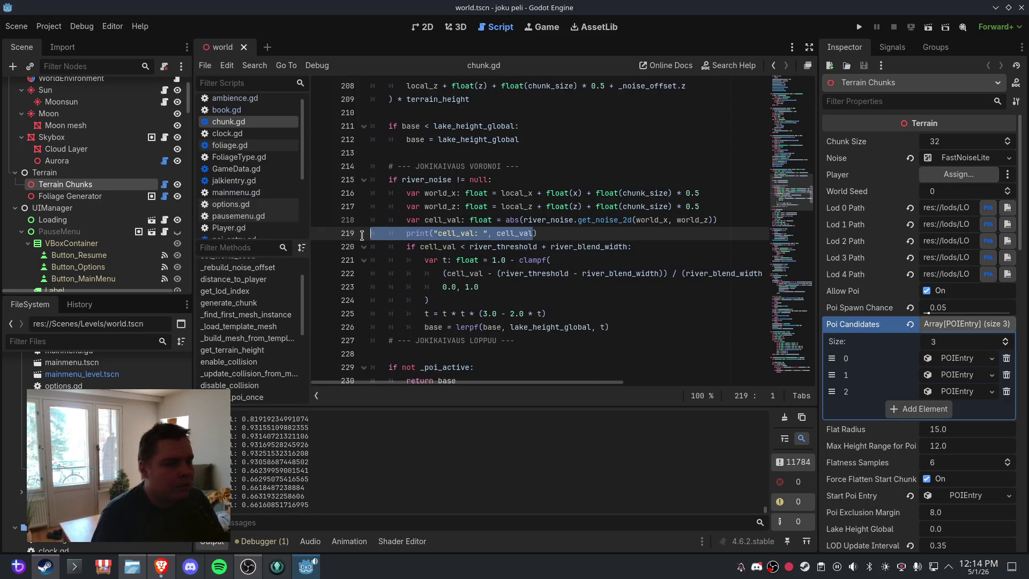
key("BackSpace")
key("BackSpace")
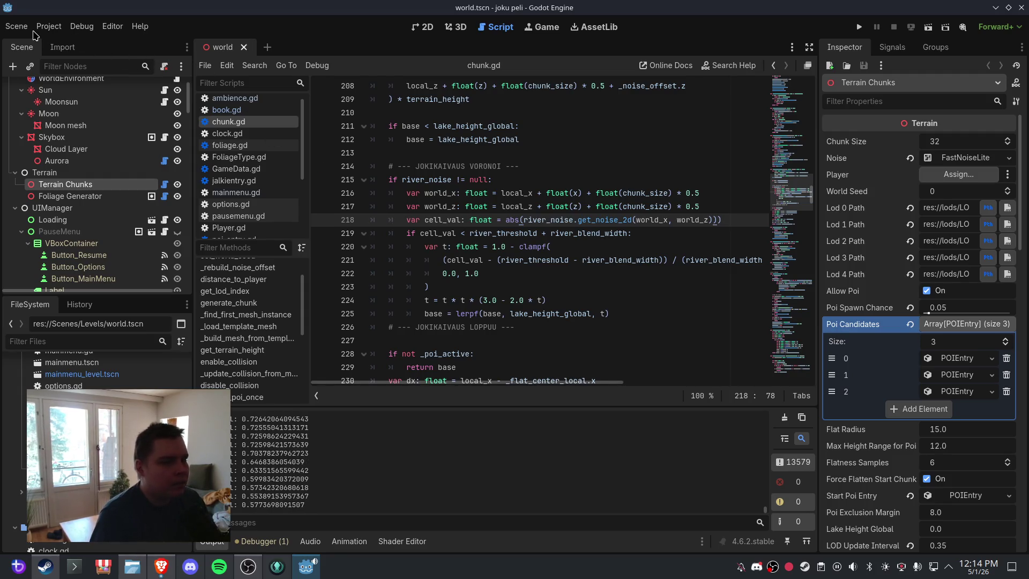
left_click(15, 27)
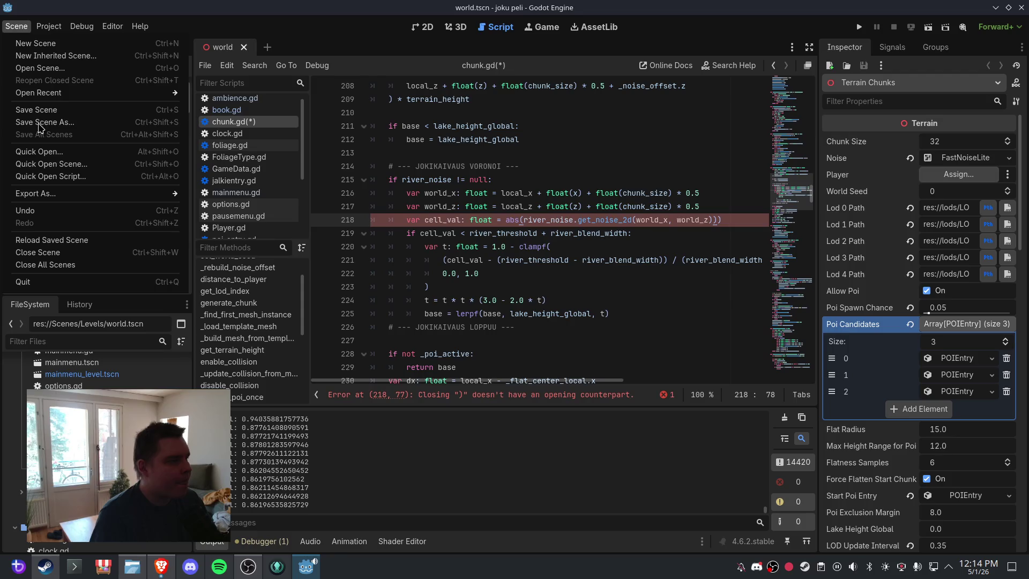
left_click(36, 112)
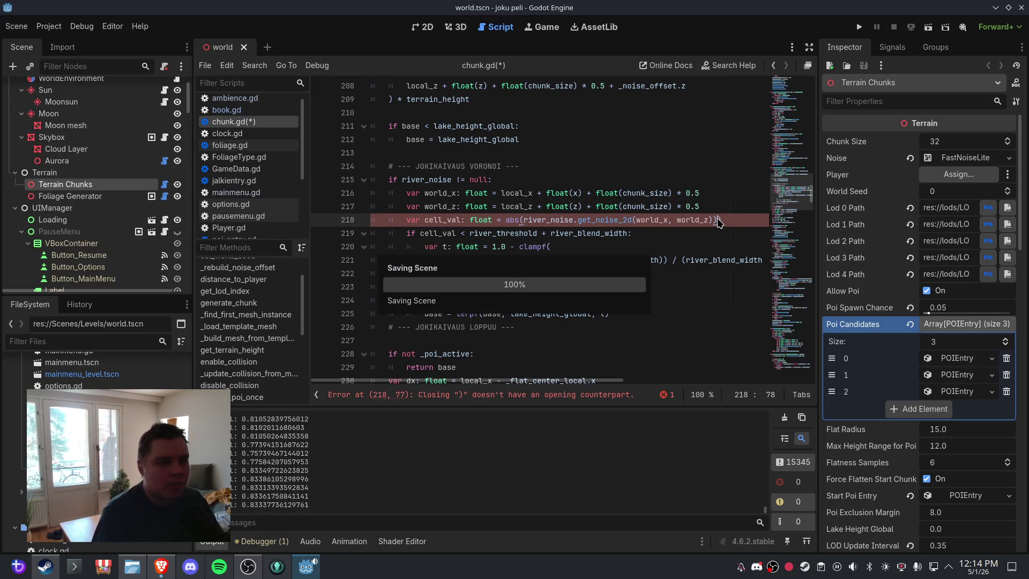
Remove the stray indentation and empty line after cell_val, save chunk.gd, and check the output log
key("Return")
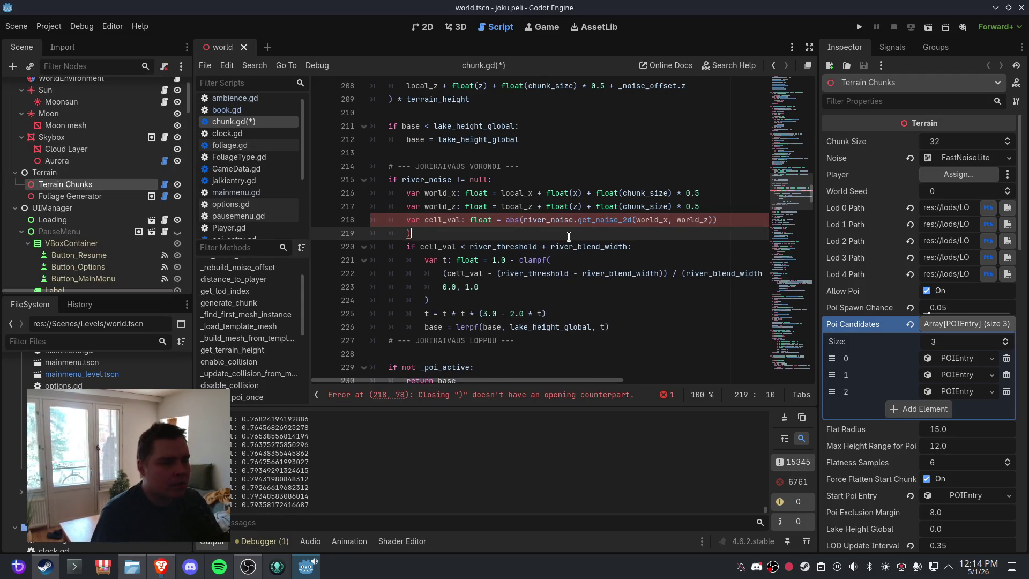
key("BackSpace")
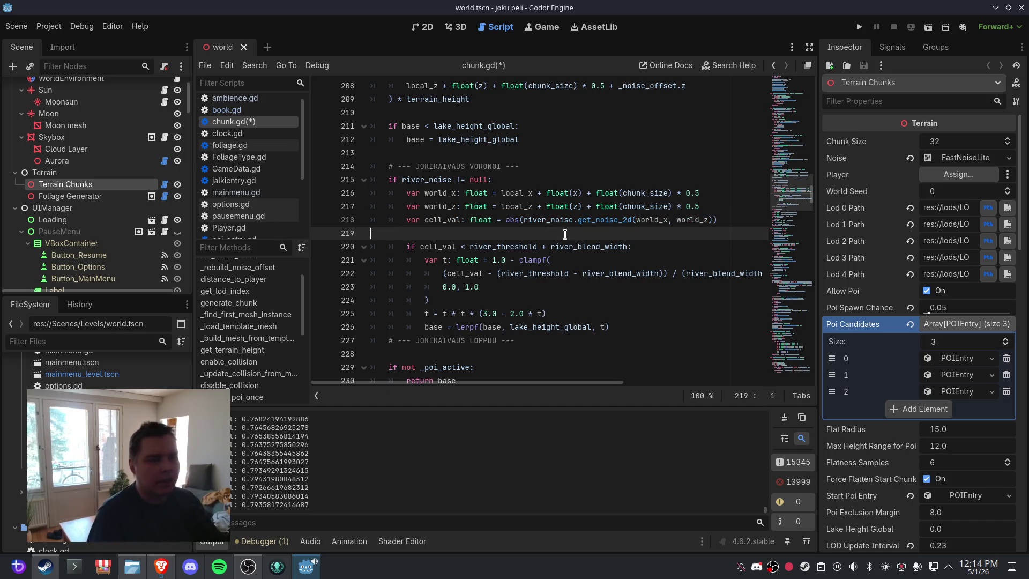
key("BackSpace")
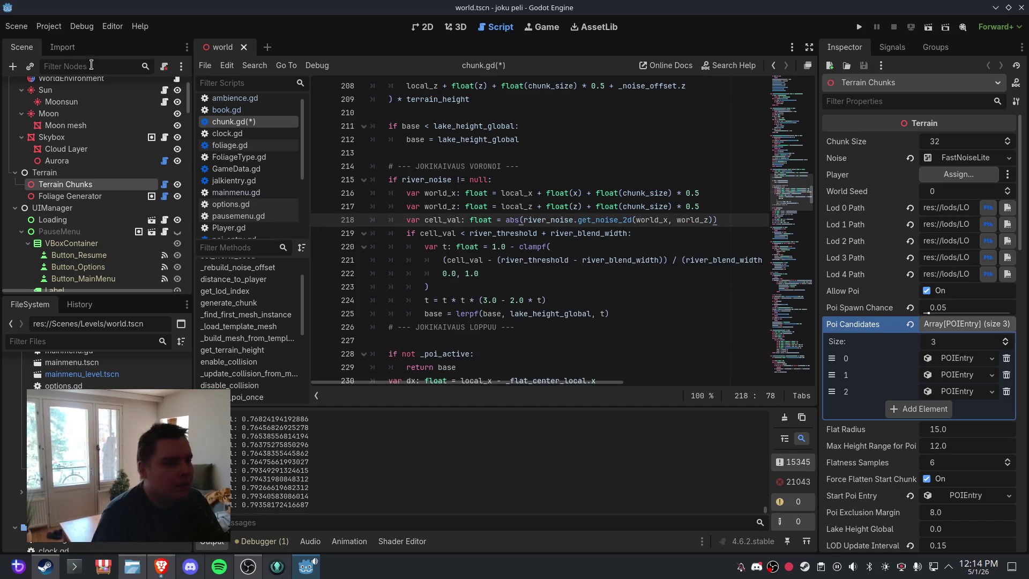
left_click(16, 26)
left_click(32, 107)
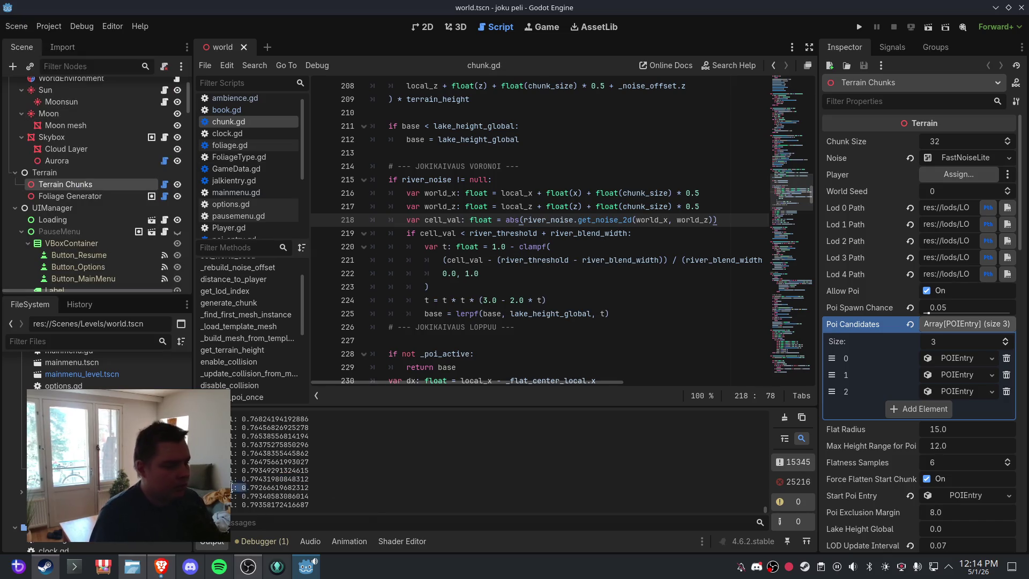
triple_click(270, 478)
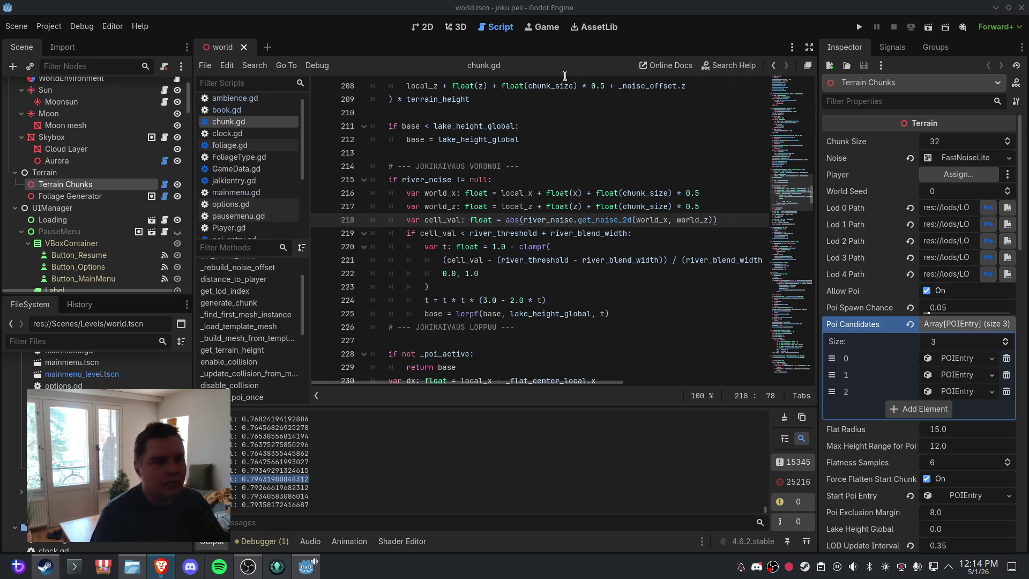
left_click(456, 27)
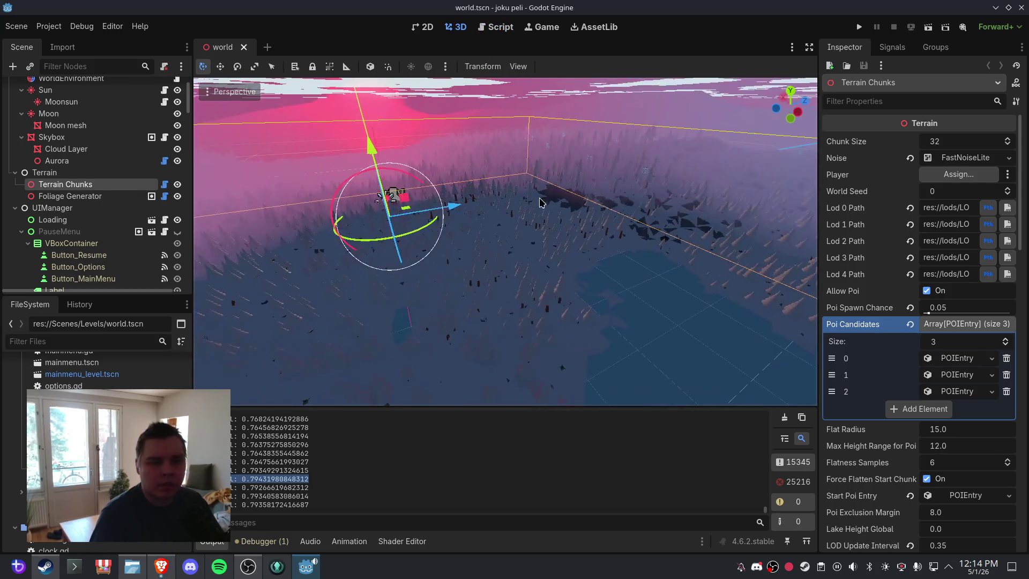
Reset River Noise frequency to its default 0.01, save the world scene and close it
scroll(963, 360, "down", 10)
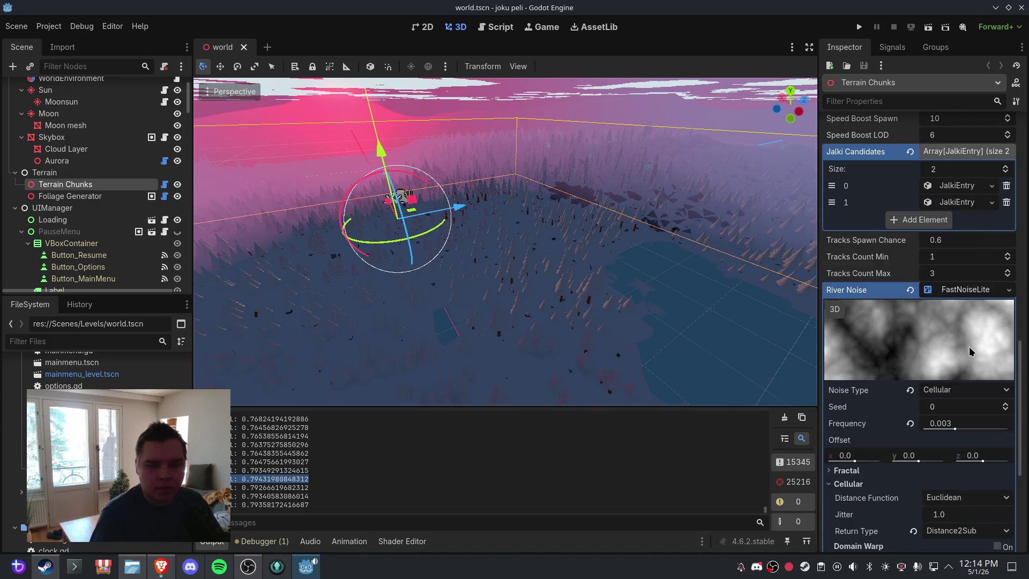
scroll(971, 352, "down", 4)
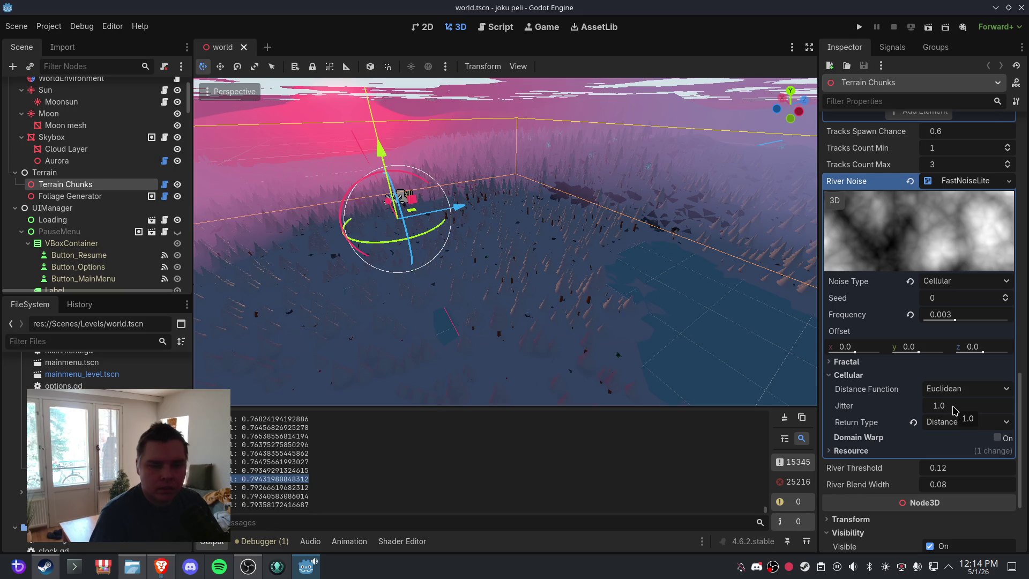
left_click(911, 316)
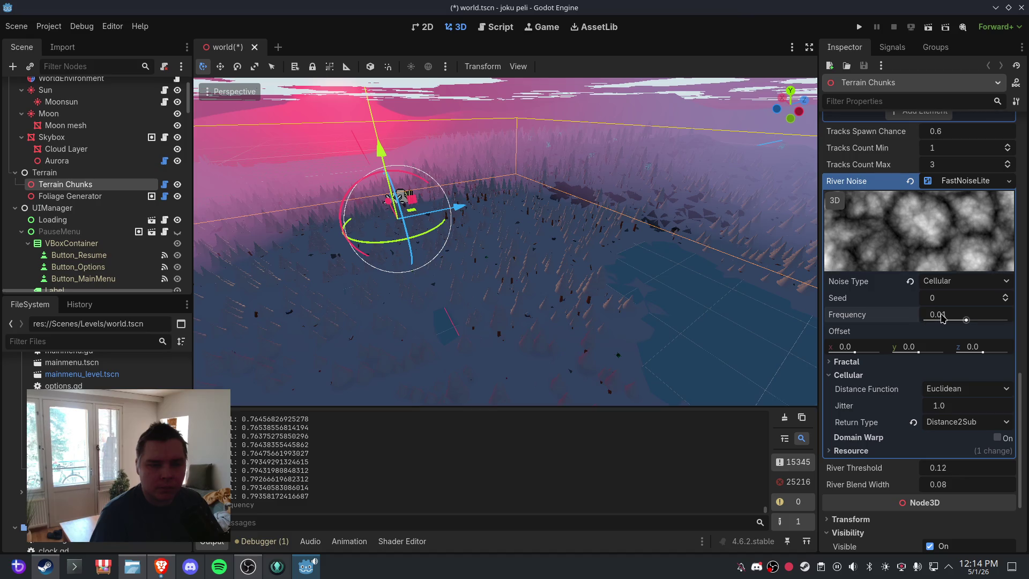
left_click(16, 26)
left_click(41, 106)
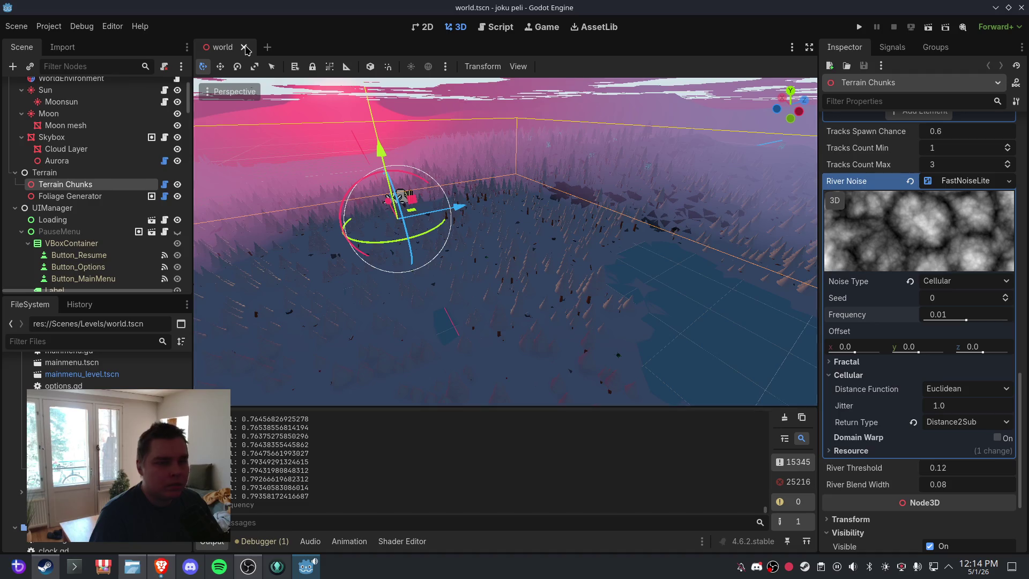
left_click(244, 47)
Reopen the world scene and orbit over the regenerated terrain
key("ctrl+shift+t")
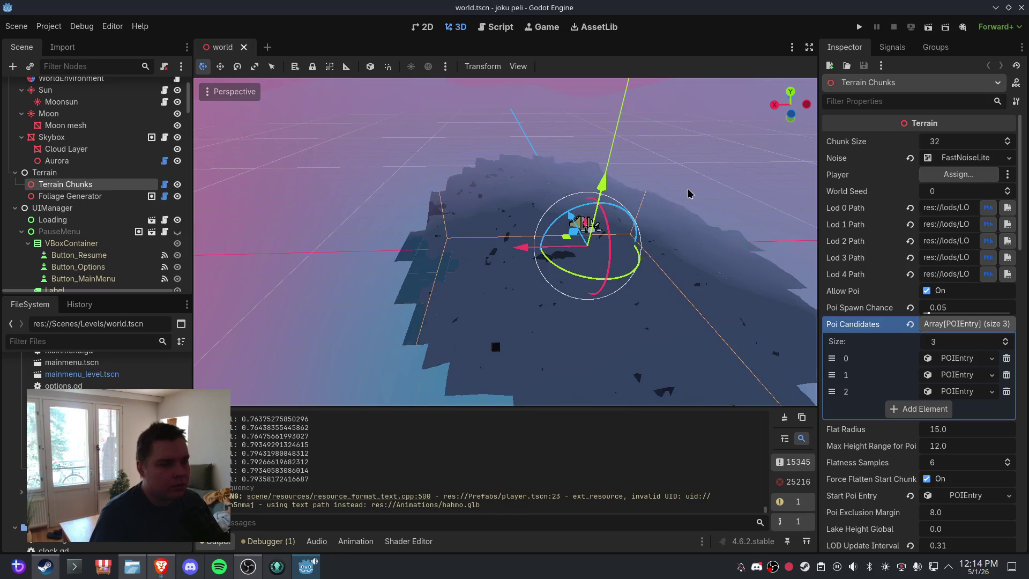
scroll(616, 194, "down", 5)
mouse_move(623, 198)
left_mouse_down()
mouse_move(637, 211)
mouse_move(579, 194)
mouse_move(525, 223)
mouse_move(532, 218)
left_mouse_up()
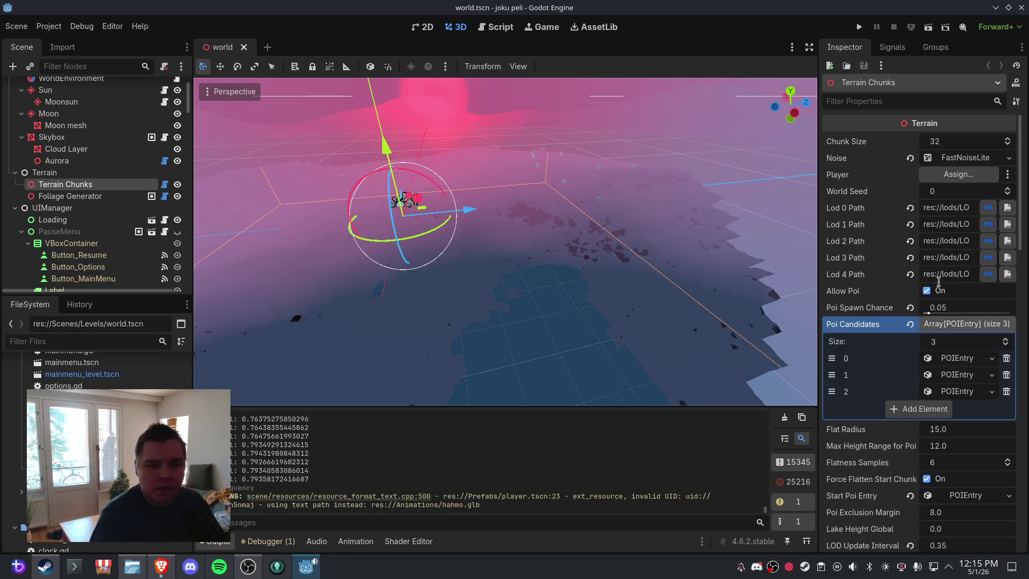
scroll(900, 292, "down", 12)
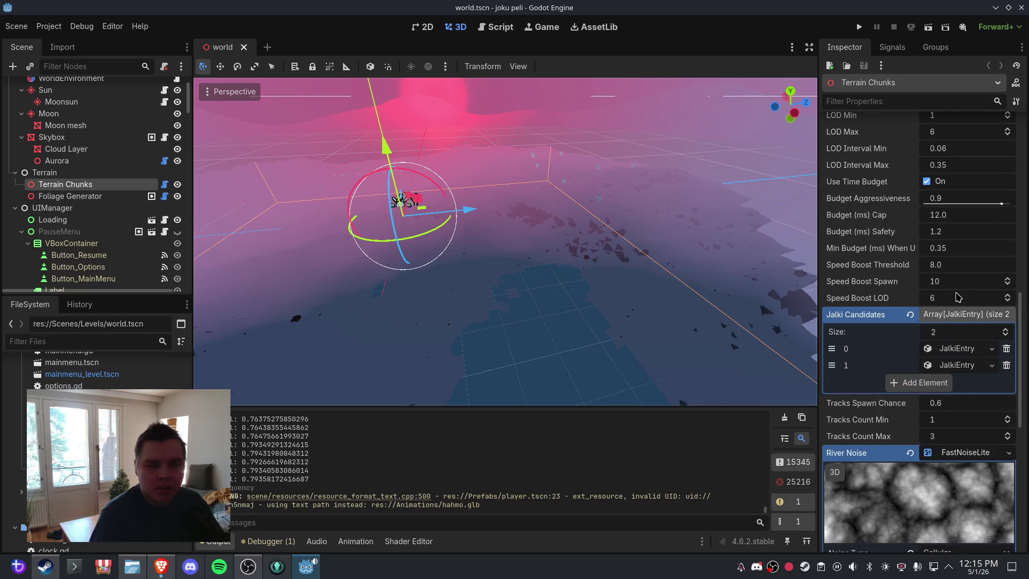
scroll(959, 297, "down", 8)
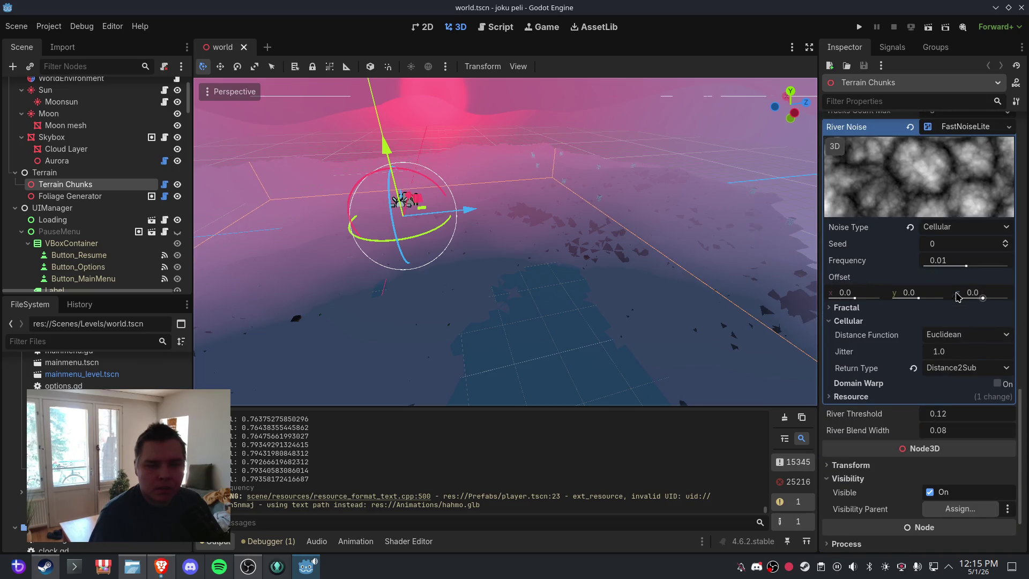
Set River Threshold to 0.8 and River Blend Width to 0.1, then save the scene
left_click(841, 320)
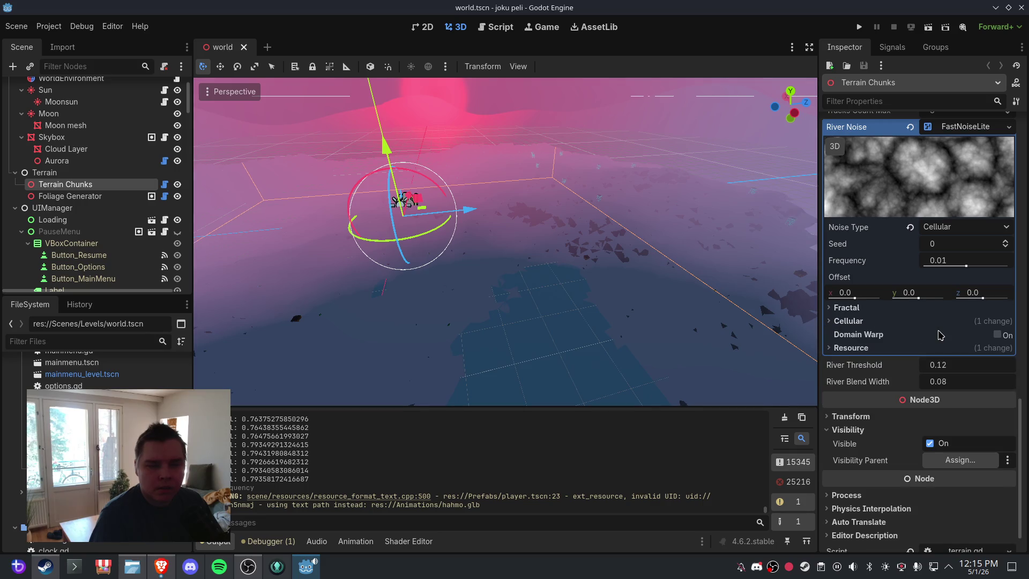
left_click(959, 367)
type("0.8")
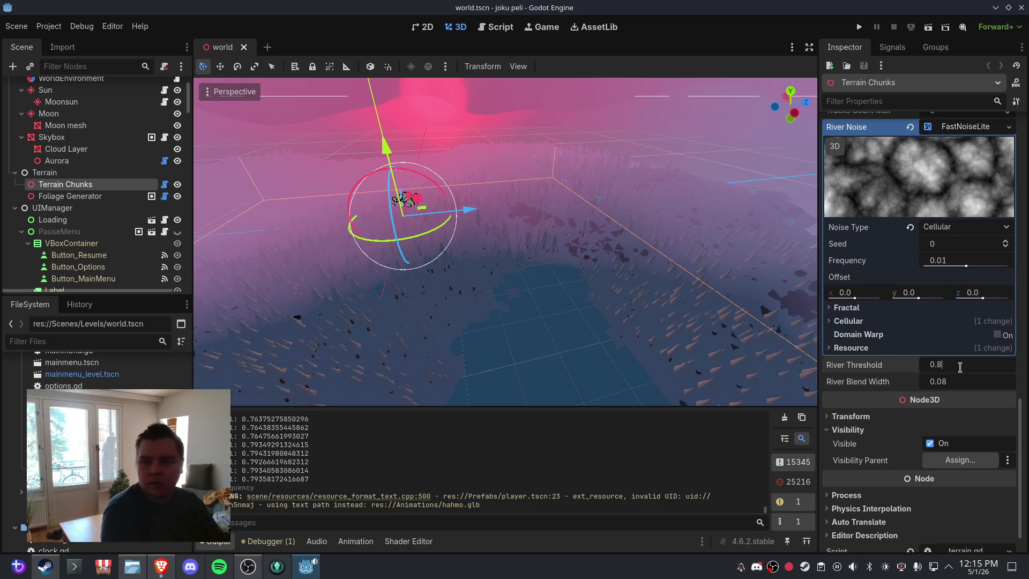
left_click(967, 387)
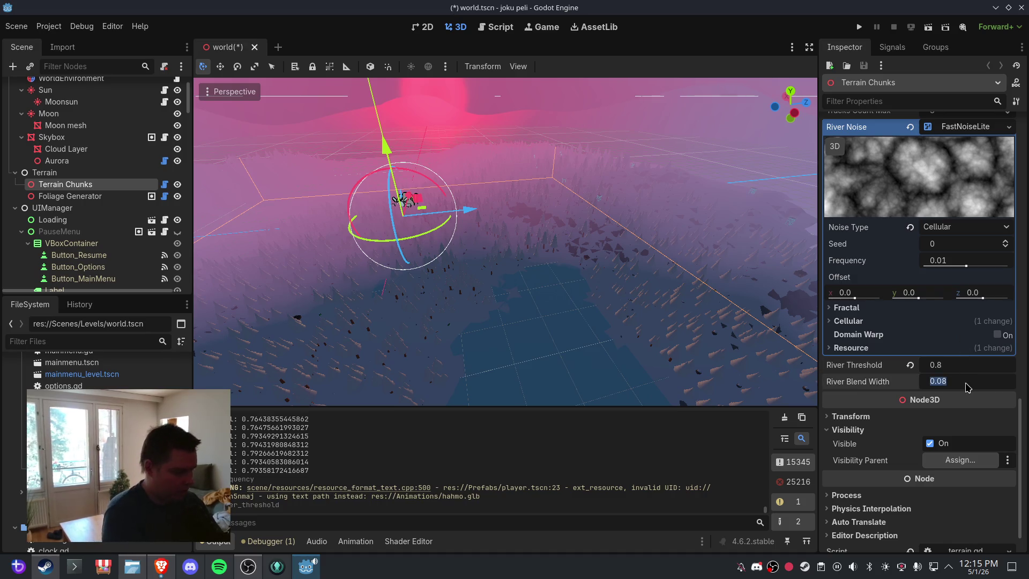
type("0.1")
key("Return")
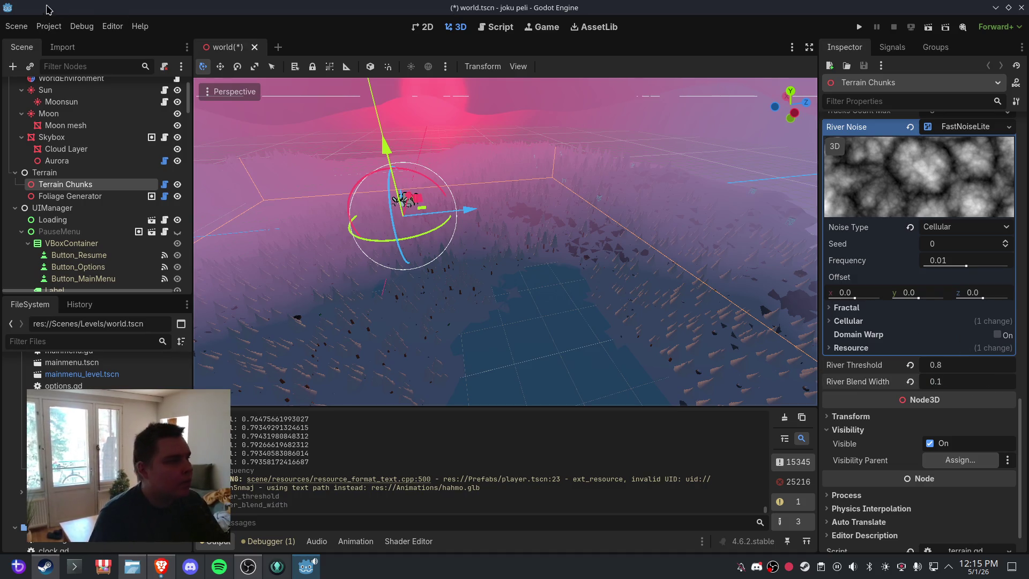
left_click(17, 27)
left_click(43, 109)
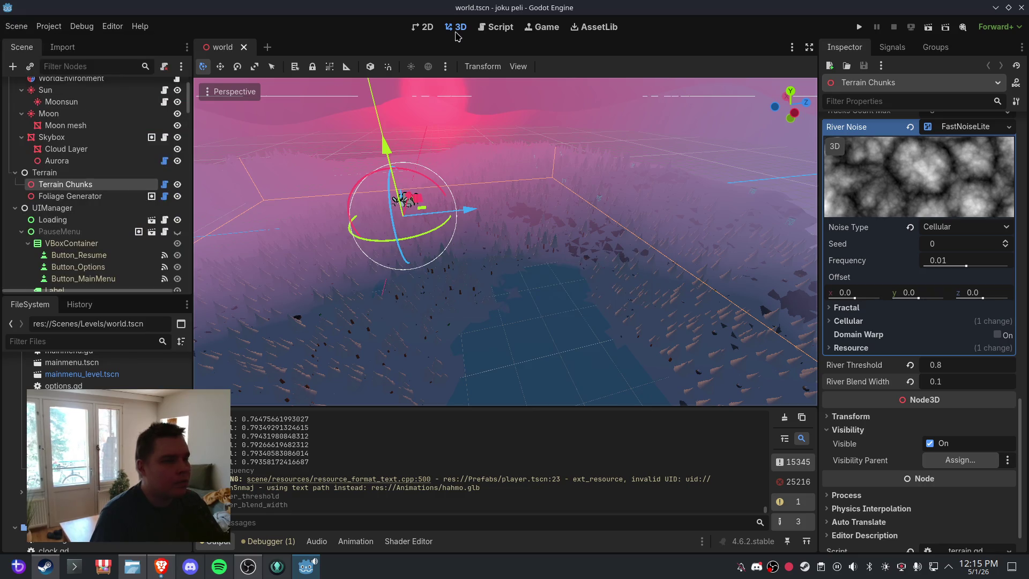
left_click(243, 48)
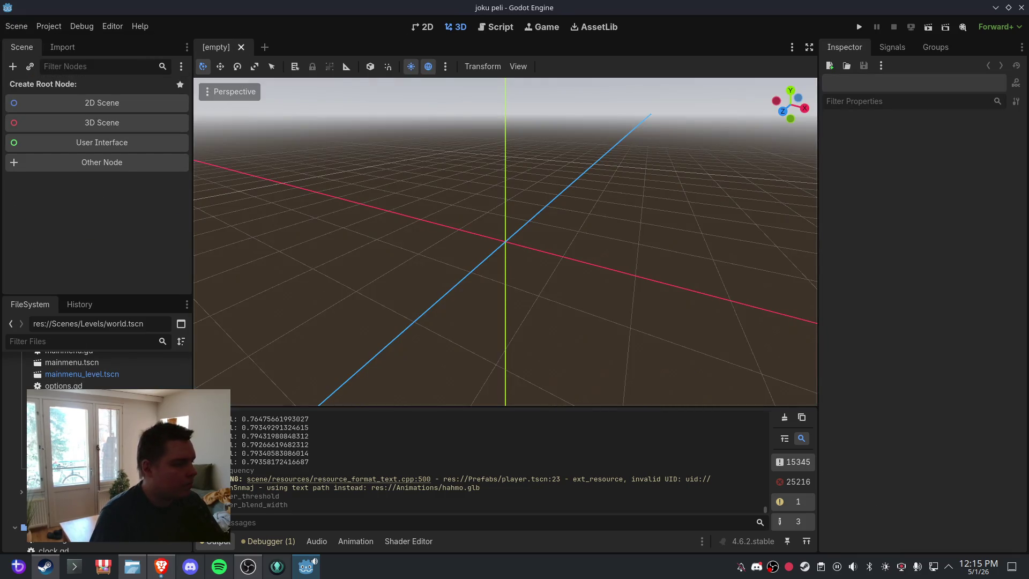
key("ctrl+shift+t")
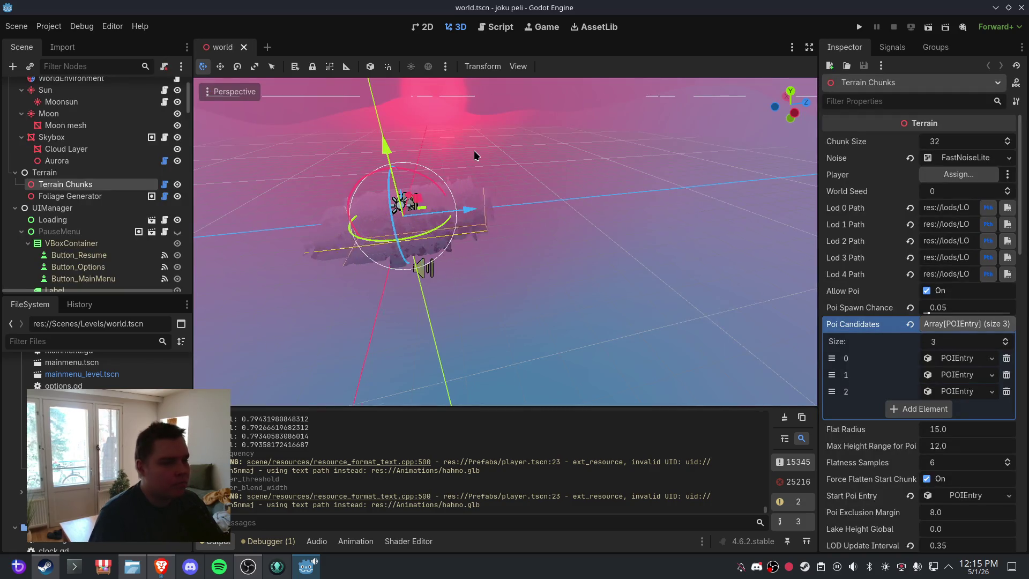
scroll(539, 157, "up", 3)
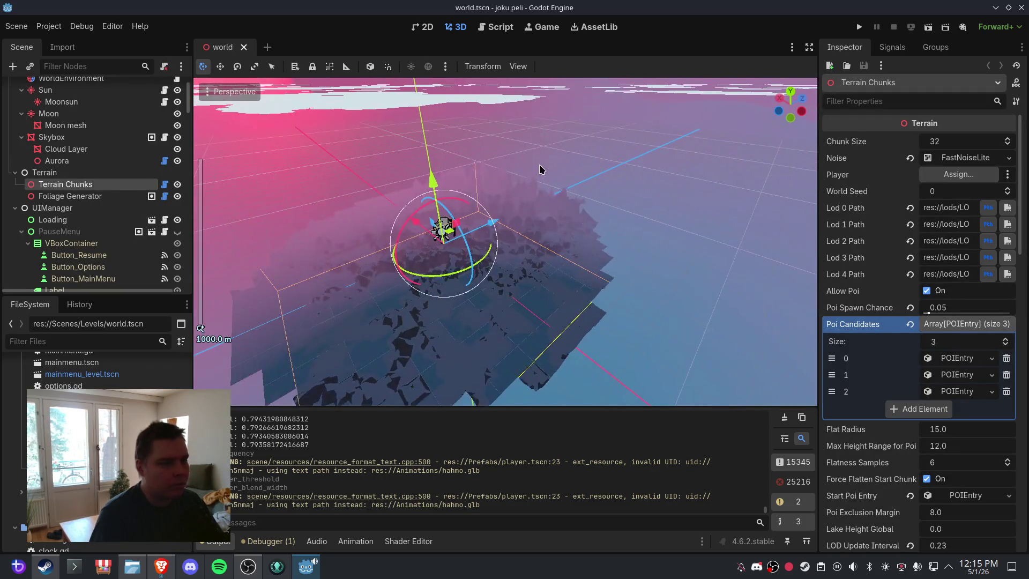
scroll(557, 173, "up", 5)
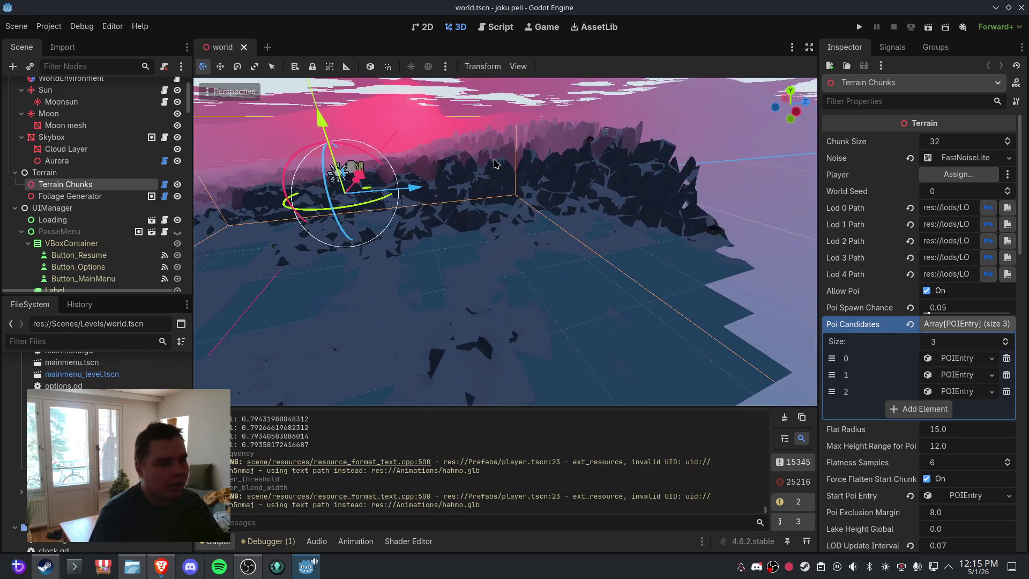
mouse_move(494, 163)
left_mouse_down()
mouse_move(528, 163)
mouse_move(452, 182)
left_mouse_up()
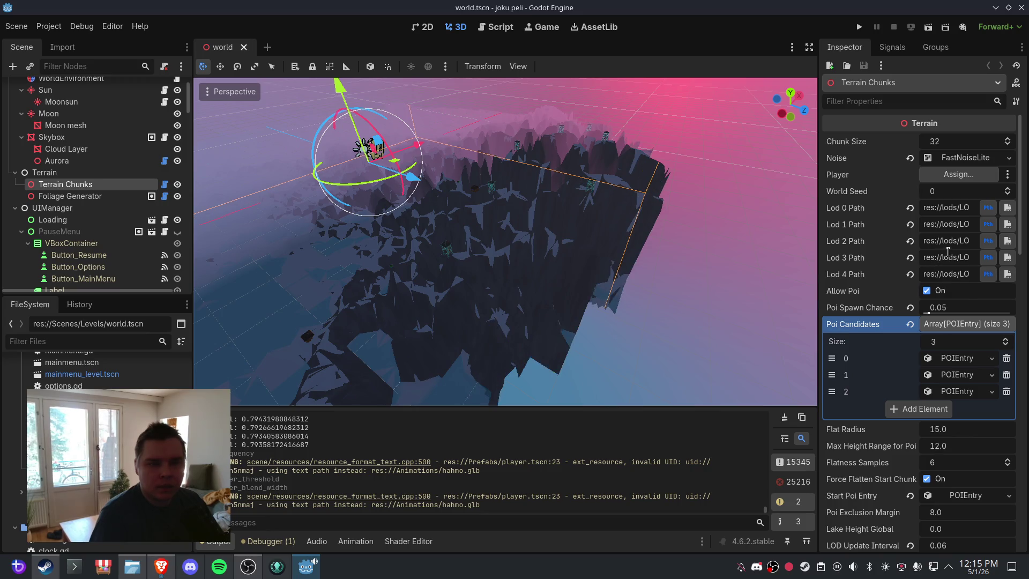
left_click(959, 158)
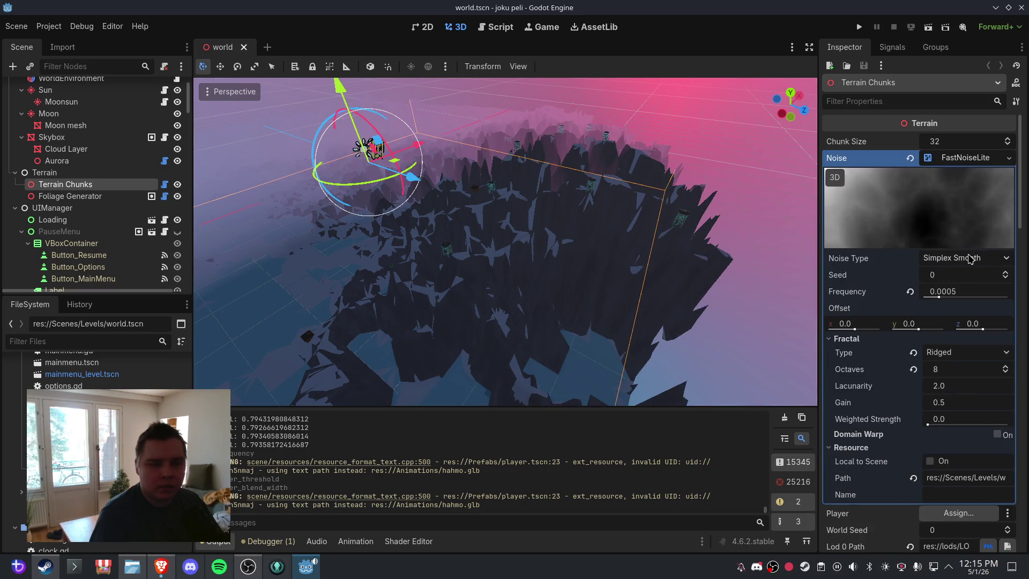
scroll(970, 259, "down", 2)
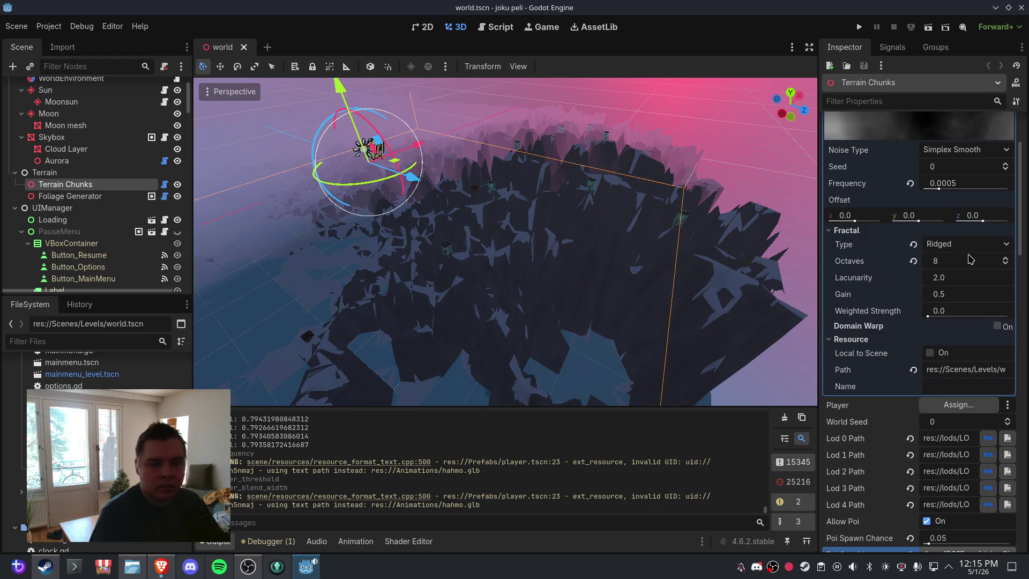
scroll(971, 259, "up", 2)
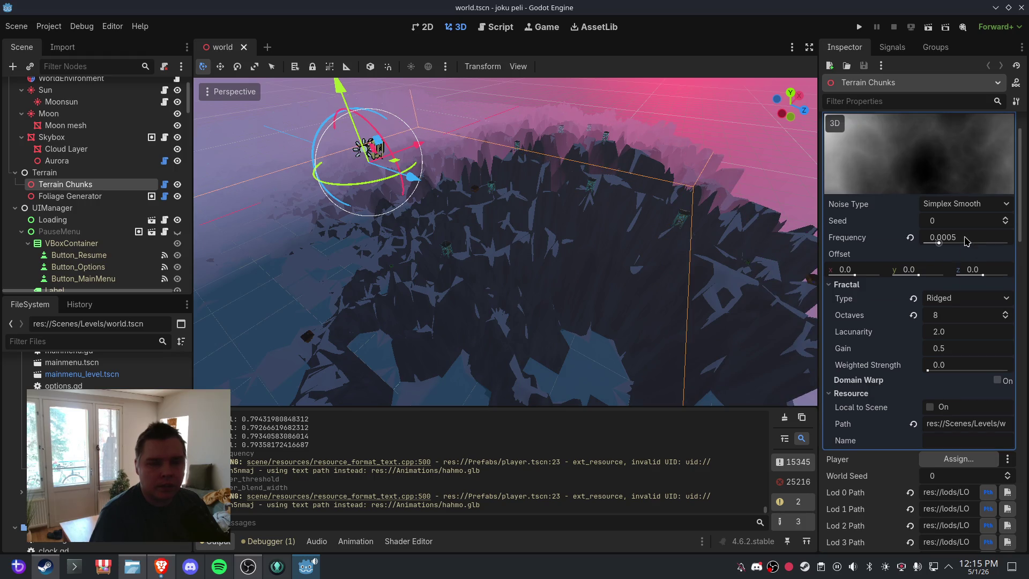
scroll(966, 241, "up", 2)
left_click(982, 159)
scroll(982, 273, "down", 10)
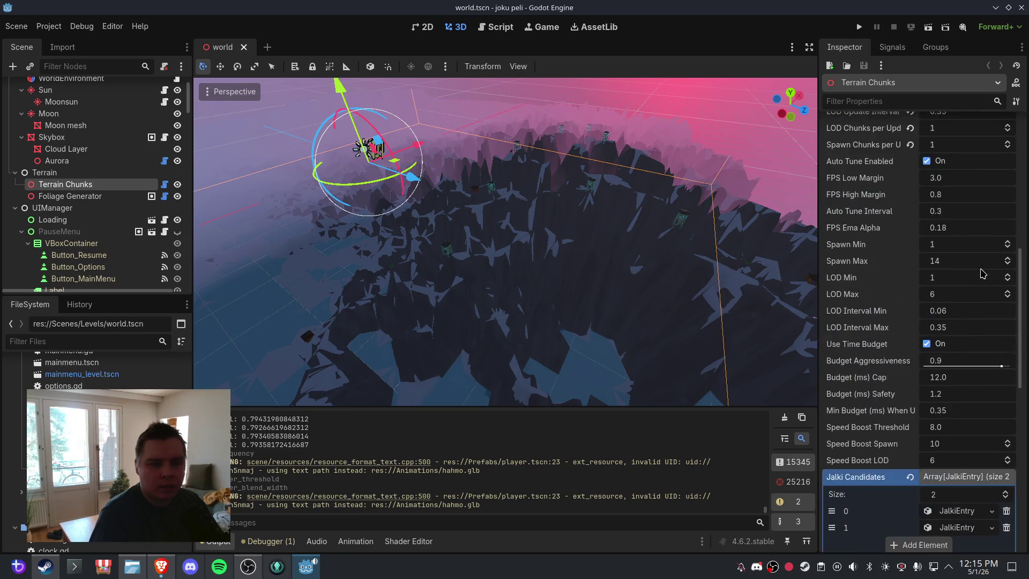
scroll(982, 267, "down", 5)
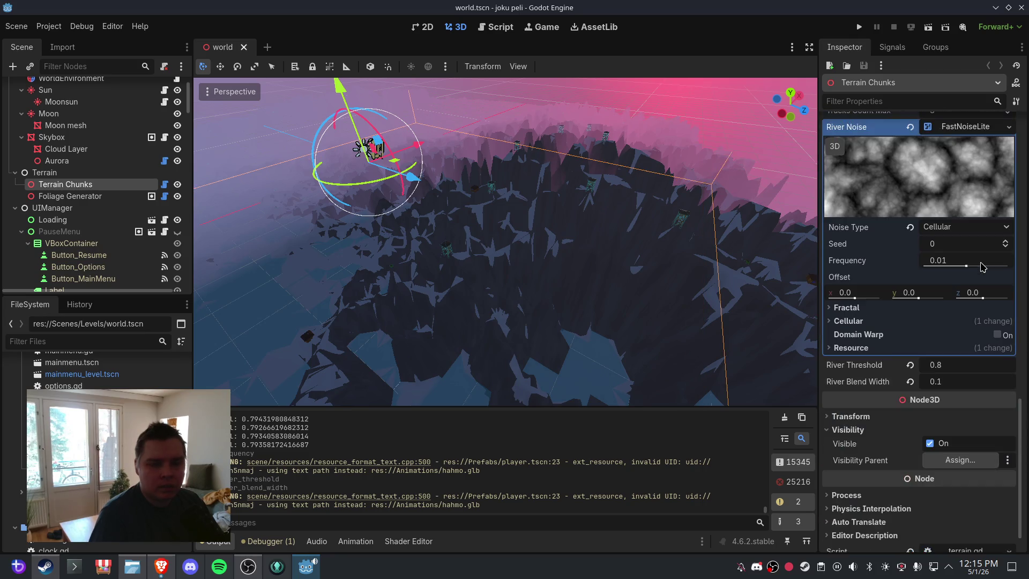
left_click_drag(432, 207, 581, 220)
scroll(606, 227, "up", 5)
scroll(591, 208, "up", 3)
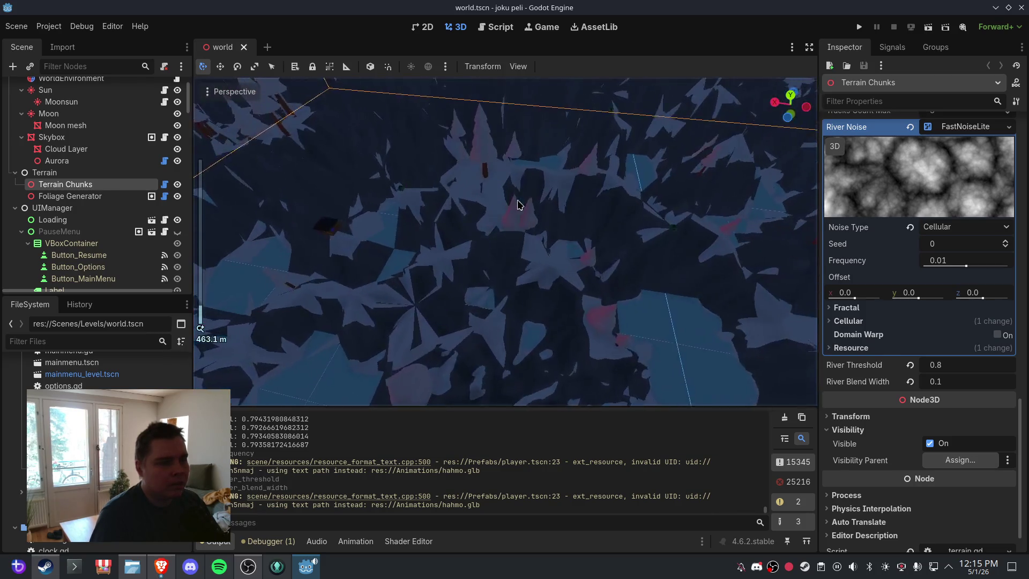
mouse_move(583, 223)
left_mouse_down()
mouse_move(632, 229)
mouse_move(549, 209)
left_mouse_up()
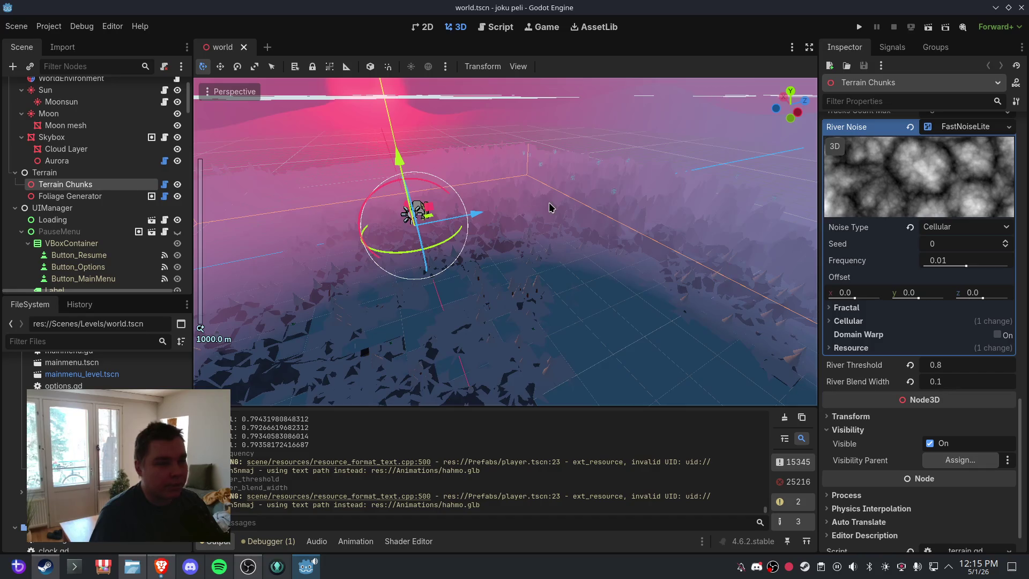
scroll(548, 201, "down", 3)
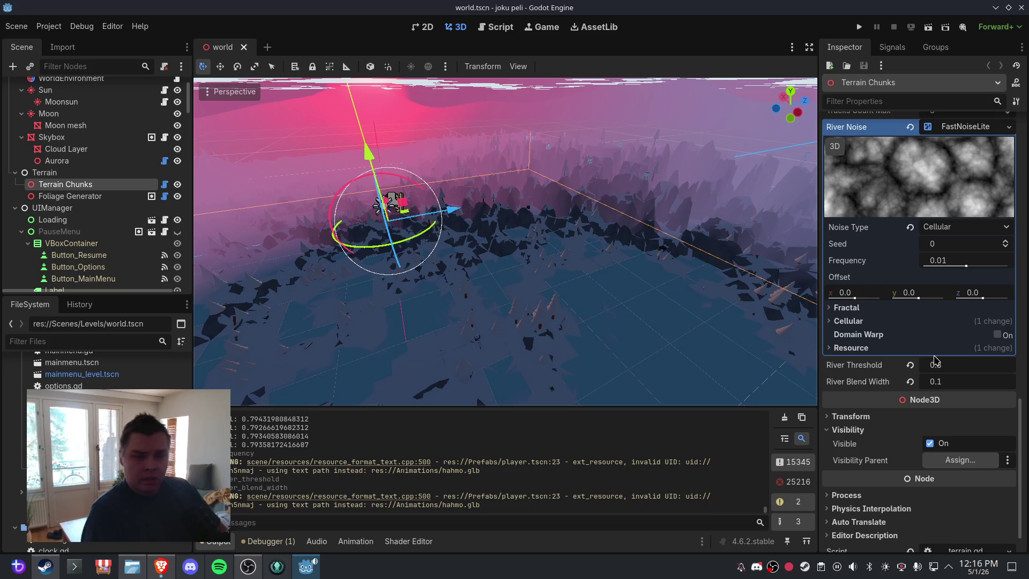
Set River Noise frequency to 0.0005, save the world scene and close it
left_click(961, 262)
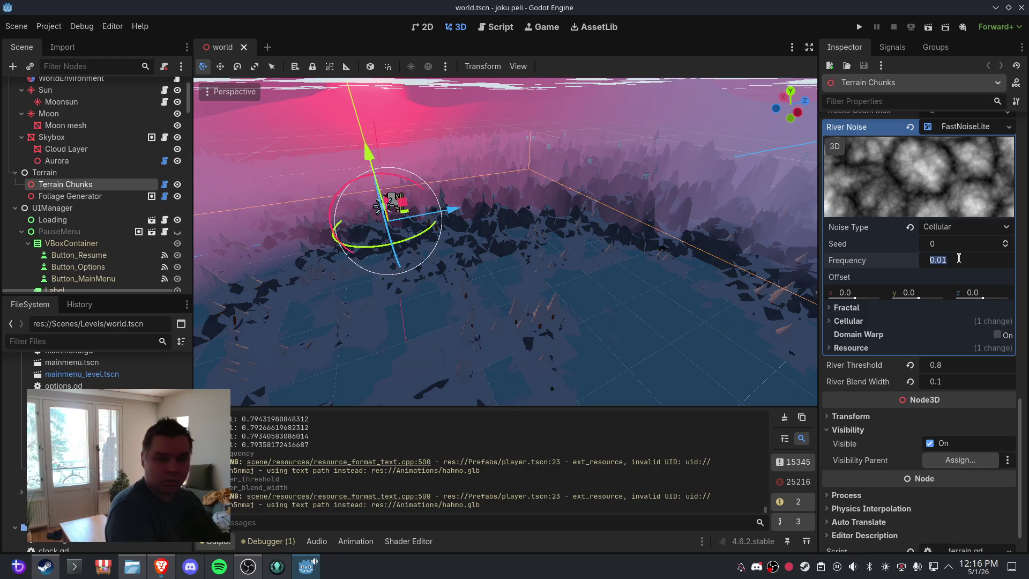
type("0.0005")
key("Return")
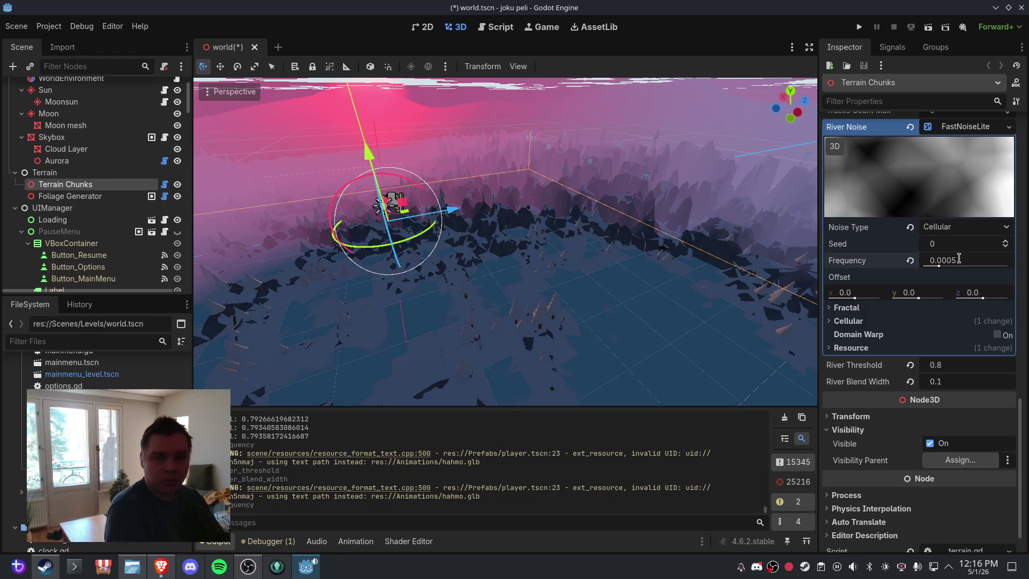
left_click(16, 25)
left_click(32, 108)
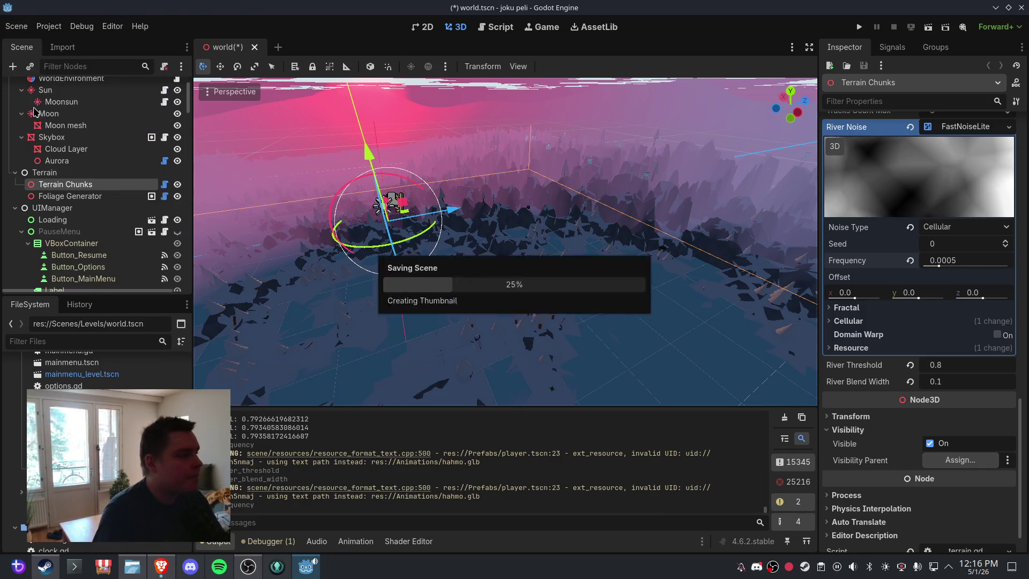
left_click(255, 47)
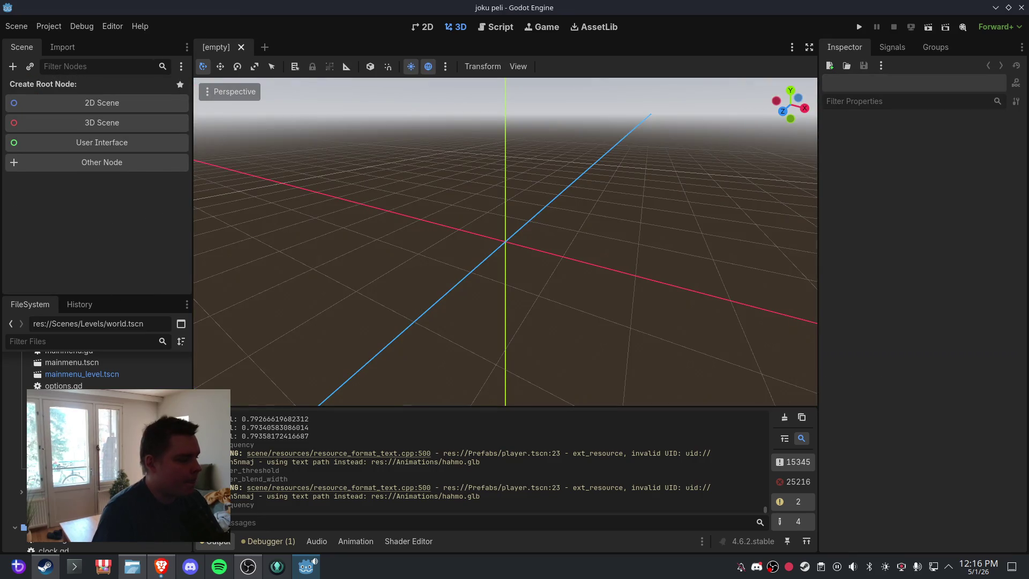
Reopen the world scene and orbit over the regenerated terrain, pyramids and trees
key("ctrl+shift+t")
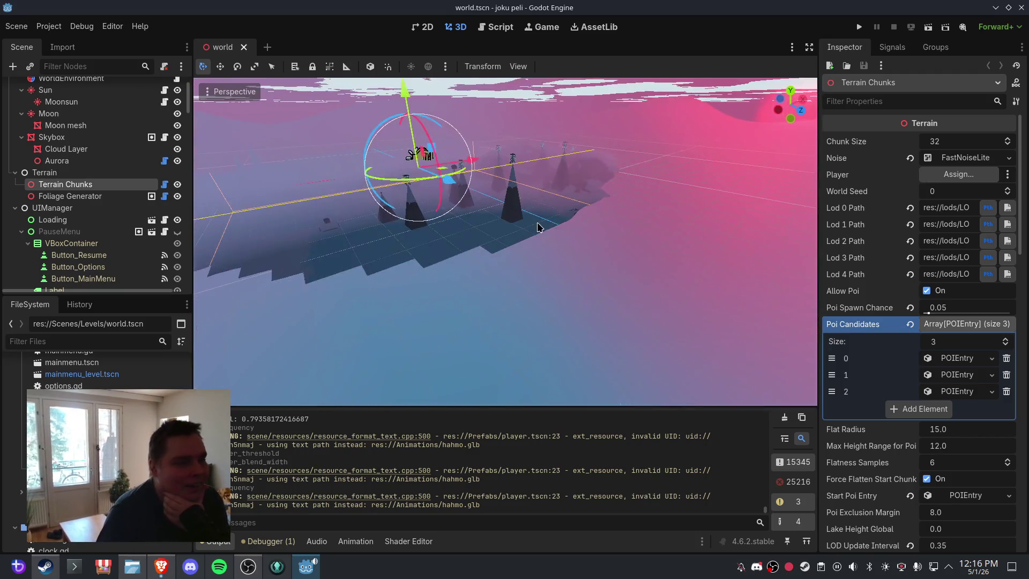
scroll(498, 249, "down", 5)
scroll(499, 250, "up", 4)
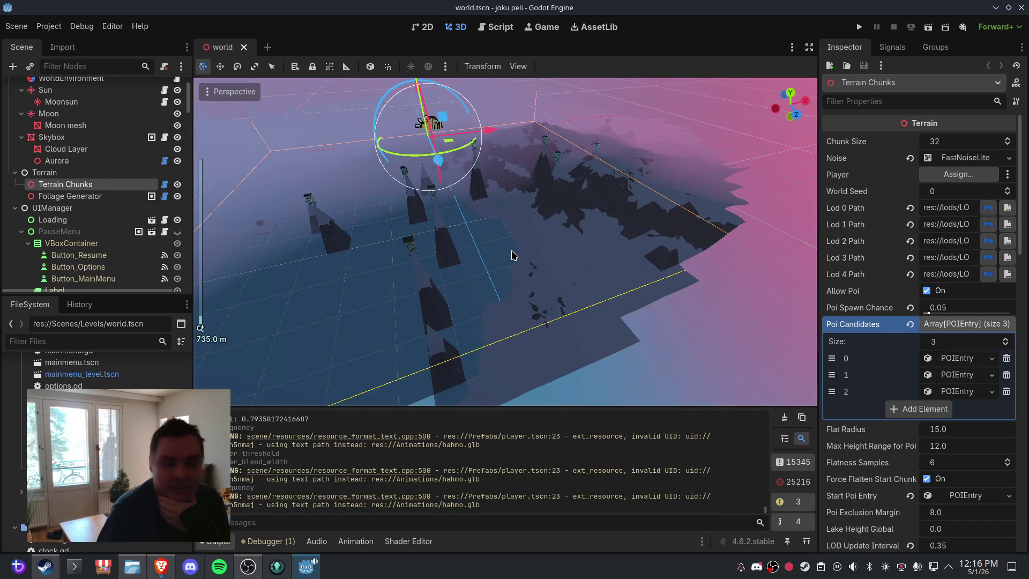
mouse_move(515, 245)
left_mouse_down()
mouse_move(575, 244)
mouse_move(551, 262)
mouse_move(489, 266)
mouse_move(514, 258)
mouse_move(551, 271)
mouse_move(526, 269)
mouse_move(532, 248)
mouse_move(556, 252)
mouse_move(502, 251)
mouse_move(531, 233)
mouse_move(544, 243)
left_mouse_up()
scroll(526, 268, "down", 3)
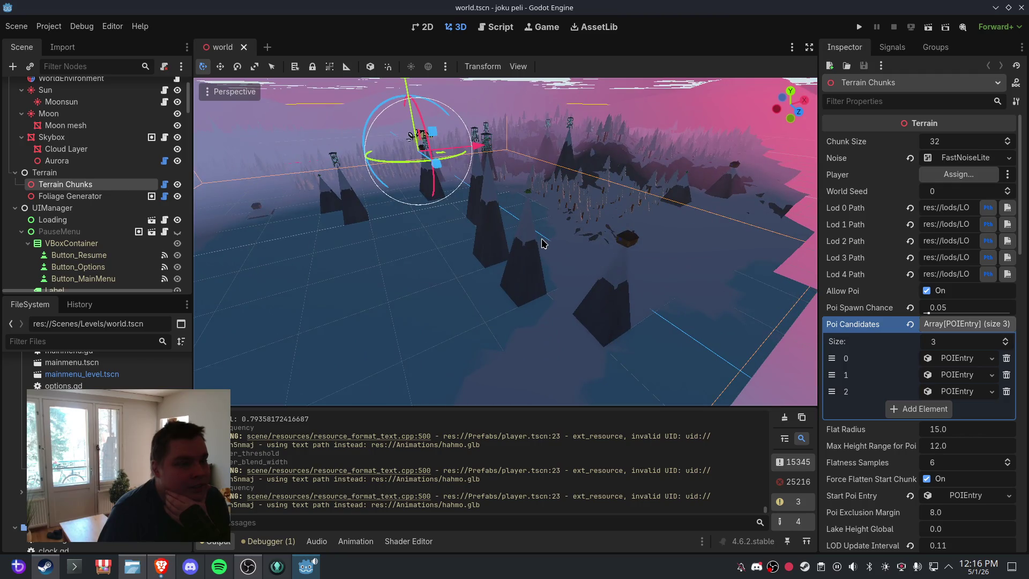
mouse_move(423, 232)
left_mouse_down()
mouse_move(516, 230)
mouse_move(479, 224)
mouse_move(485, 217)
left_mouse_up()
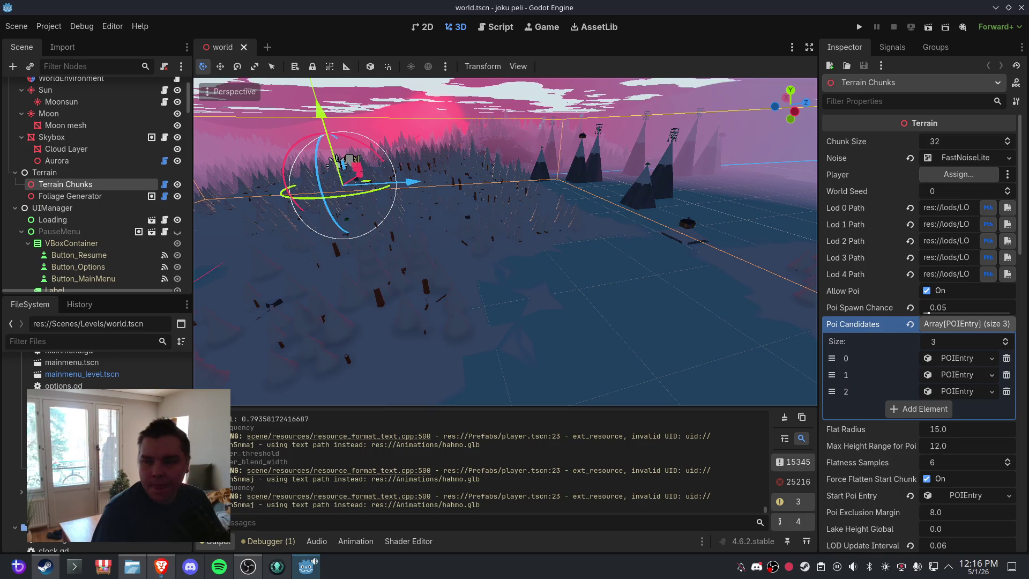
left_click_drag(753, 213, 644, 224)
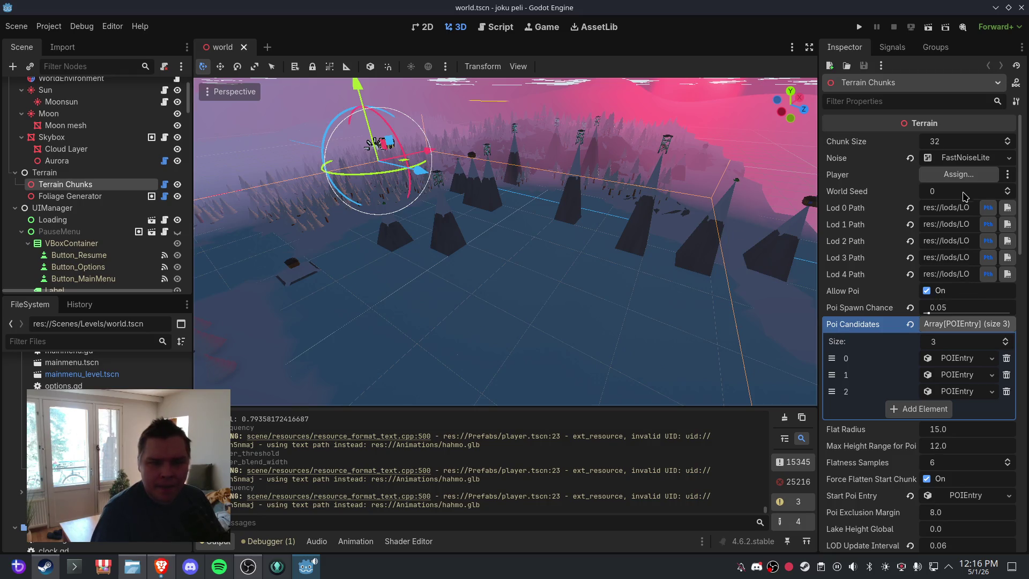
scroll(967, 277, "down", 5)
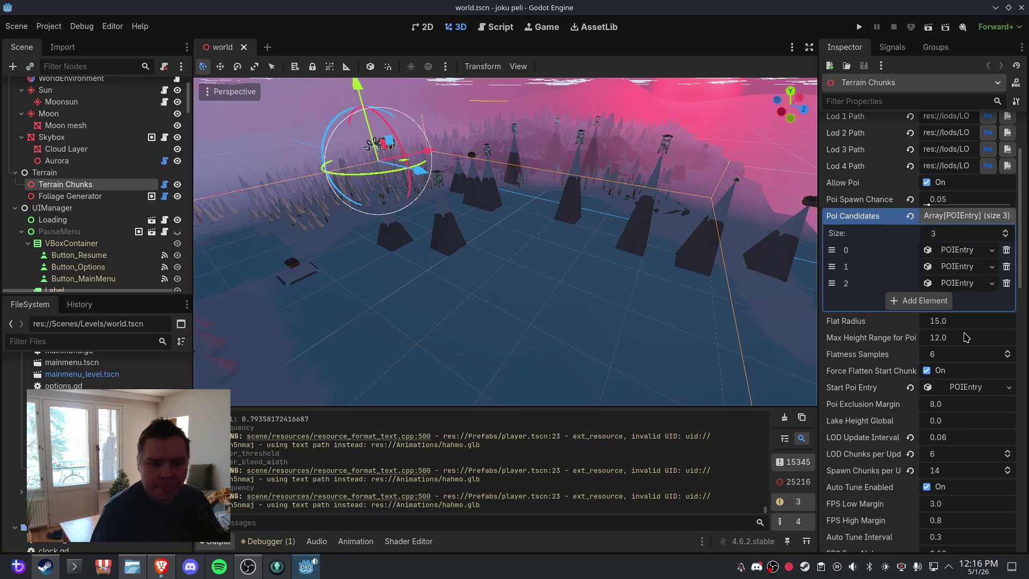
scroll(966, 337, "down", 20)
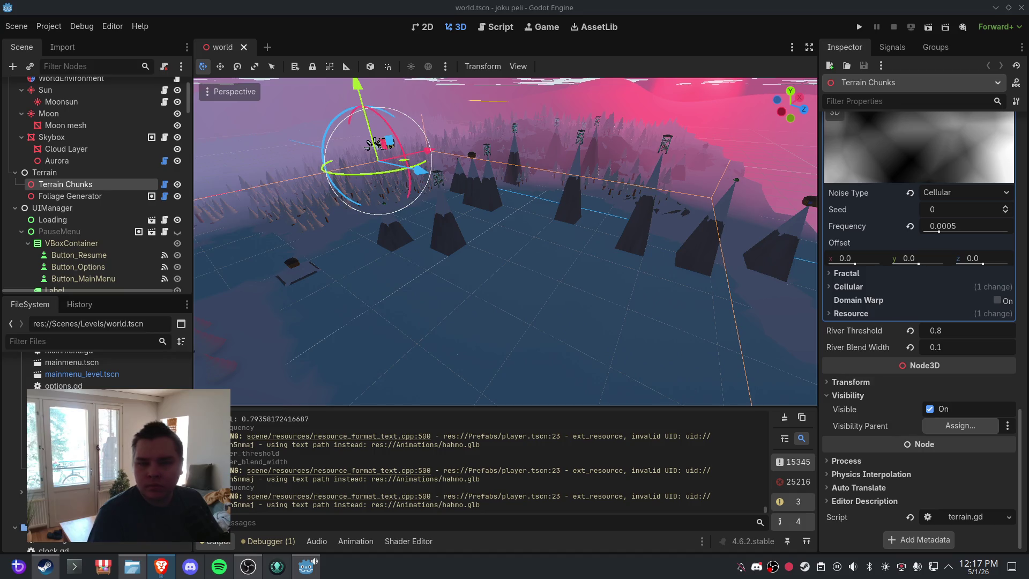
Set River Noise frequency to 0.003, save the world scene and close it
left_click(956, 227)
type("0.00")
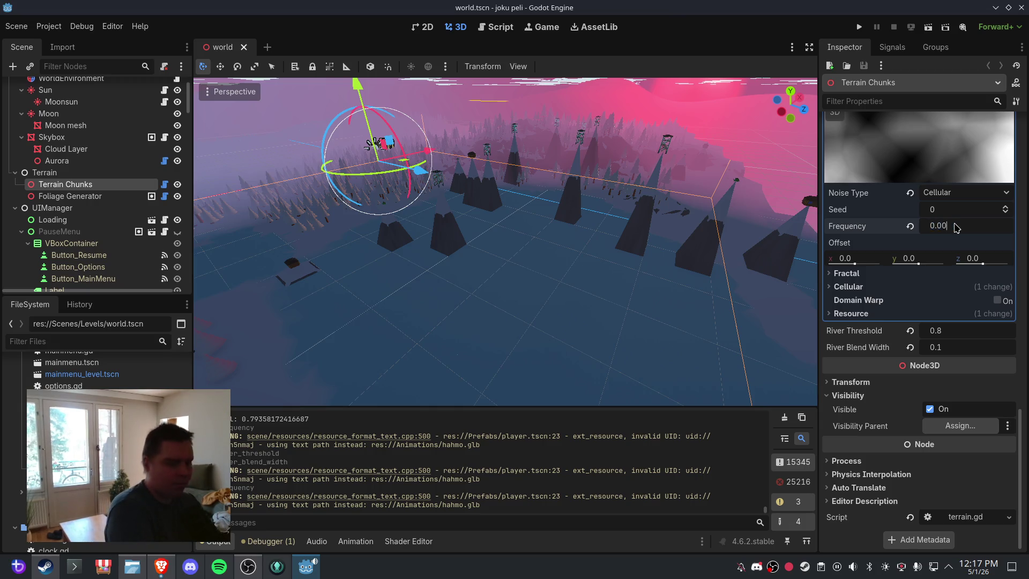
key("Return")
left_click(18, 26)
left_click(36, 110)
left_click(242, 48)
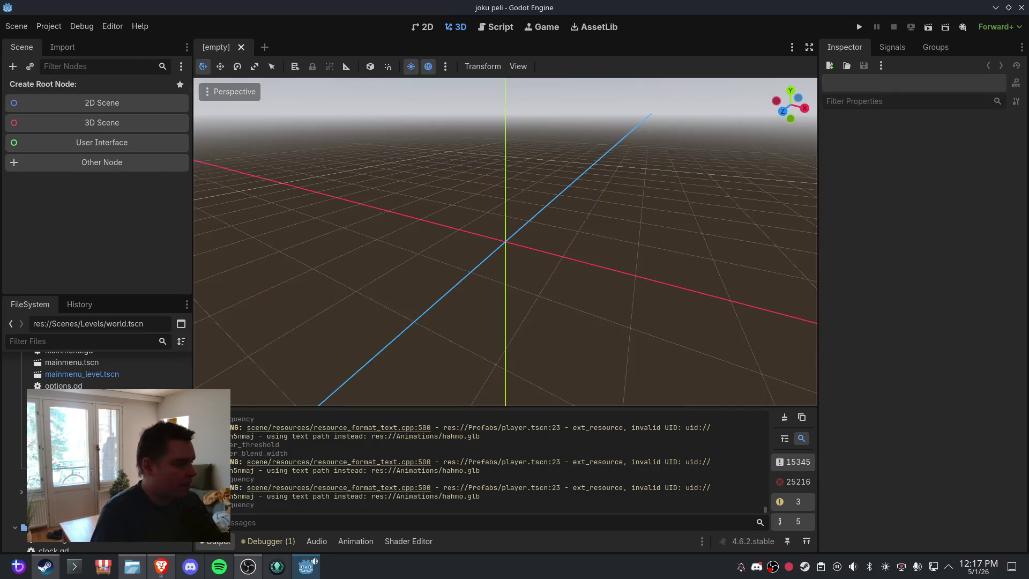
Reopen the world scene, orbit over the new rivers, and scroll the Inspector to River Noise
key("ctrl+shift+t")
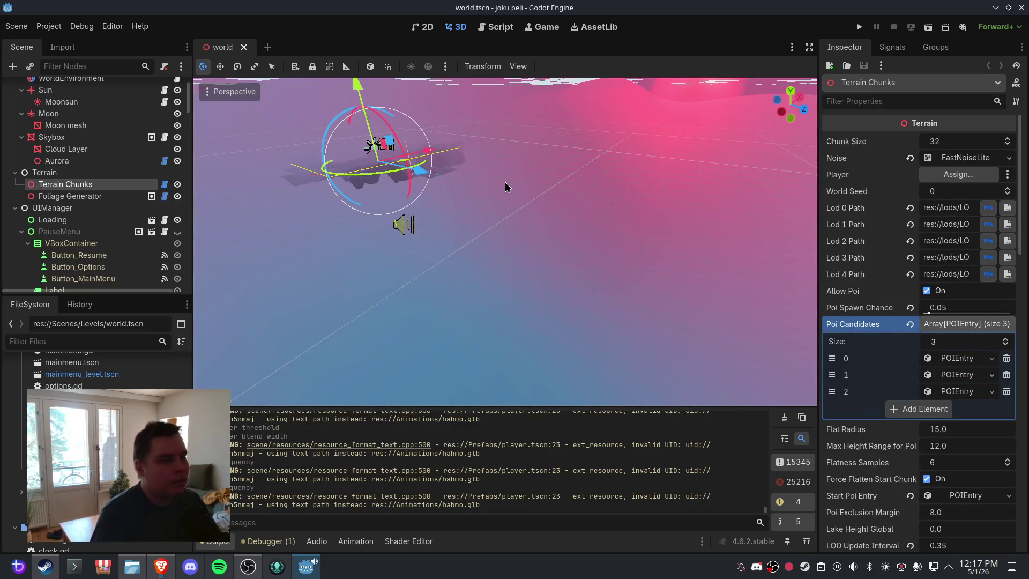
mouse_move(603, 196)
left_mouse_down()
mouse_move(487, 251)
mouse_move(528, 215)
left_mouse_up()
scroll(573, 206, "down", 5)
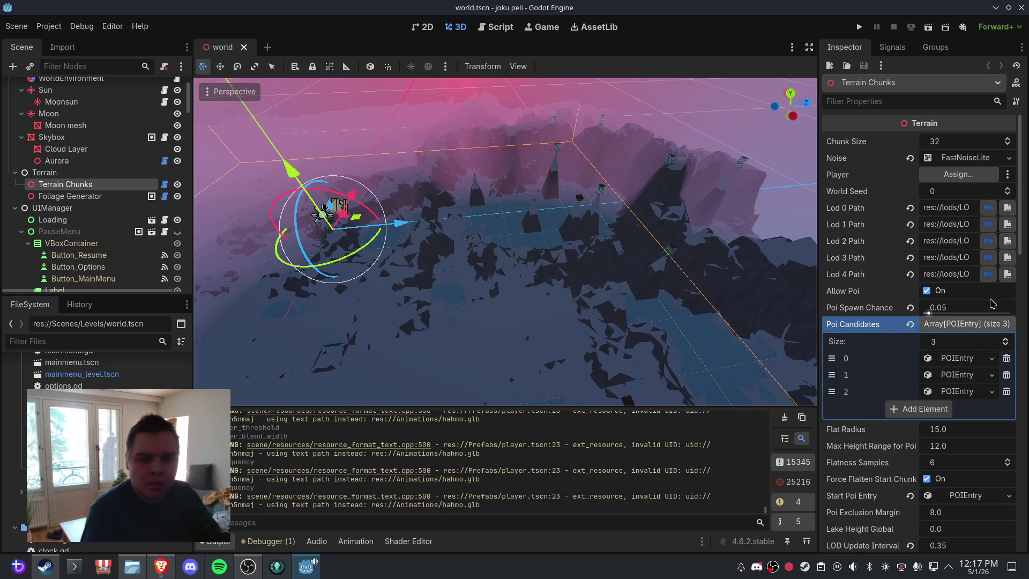
scroll(989, 316, "down", 5)
scroll(989, 315, "down", 2)
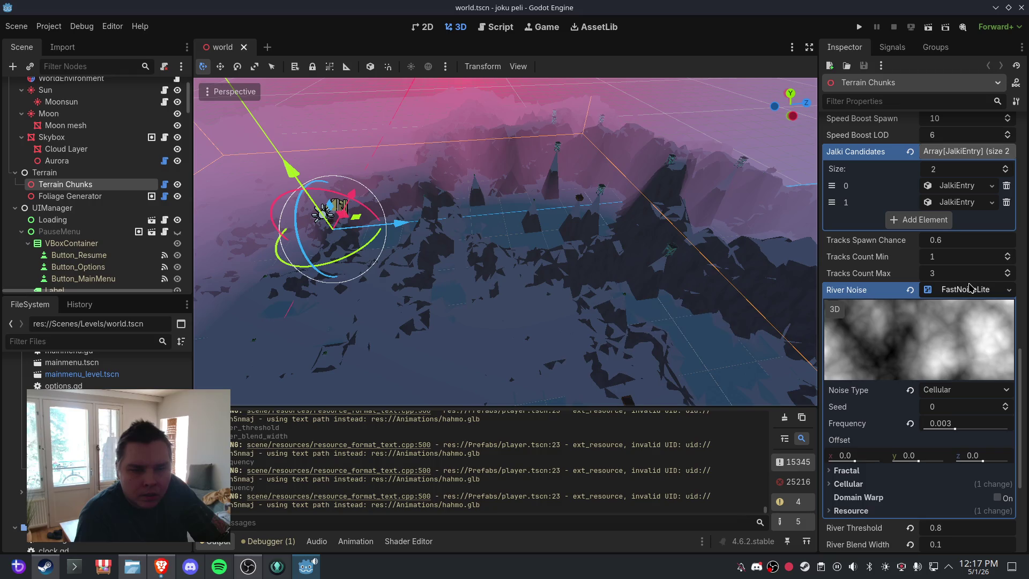
scroll(963, 390, "down", 2)
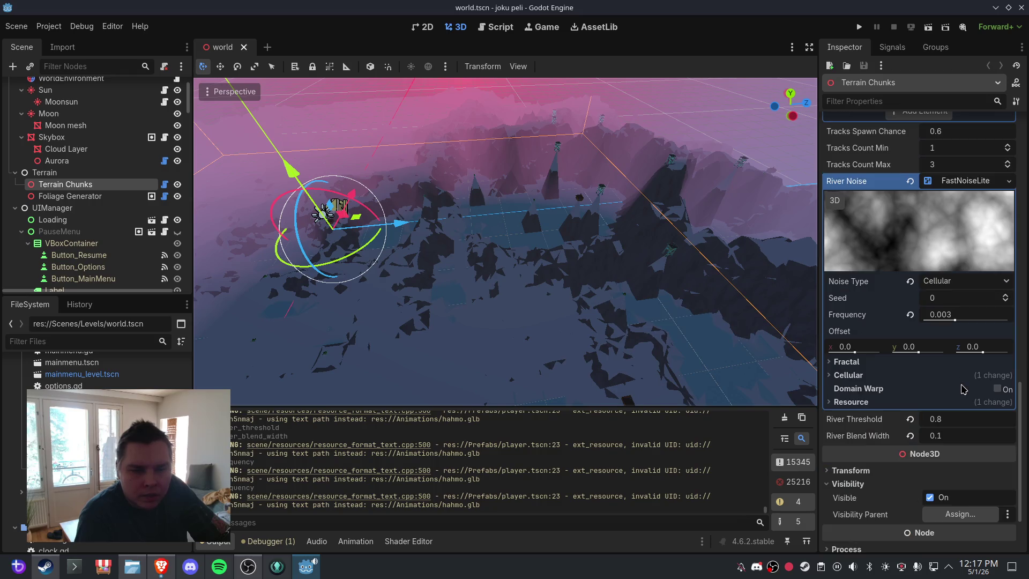
Confirm River Noise's fractal type stays FBM and its cellular distance function stays Euclidean
left_click(846, 361)
left_click(924, 374)
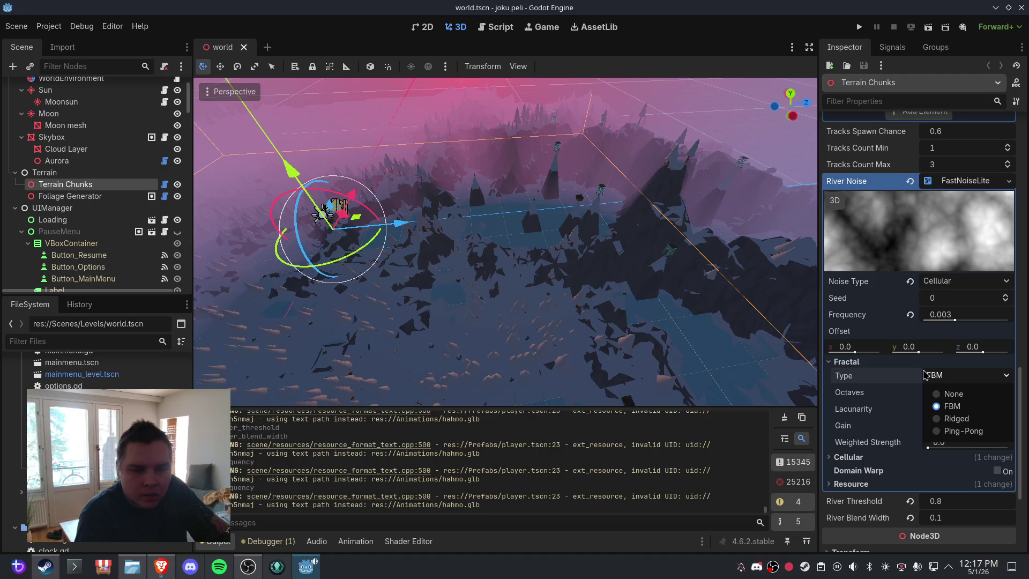
left_click(924, 375)
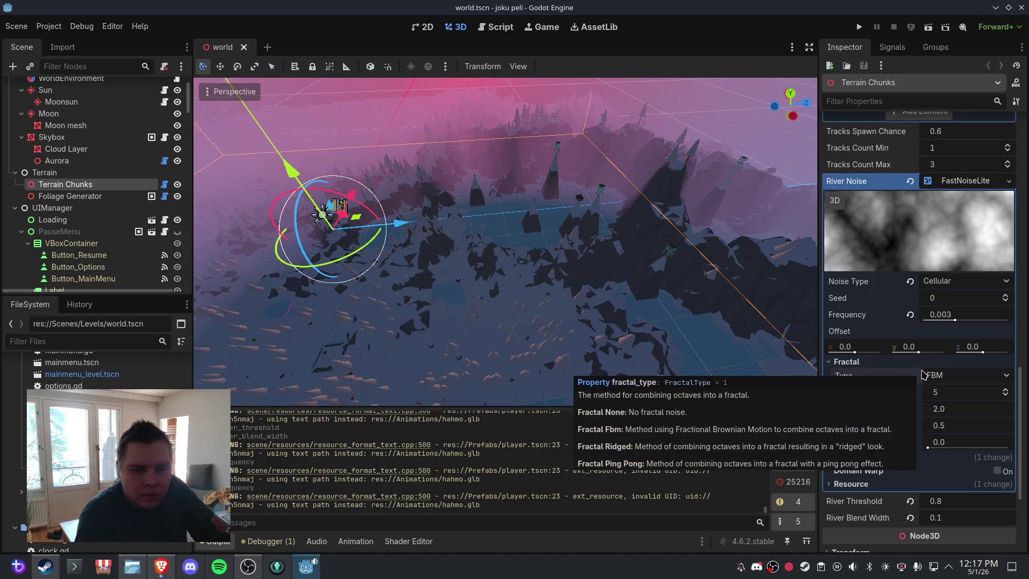
left_click(829, 361)
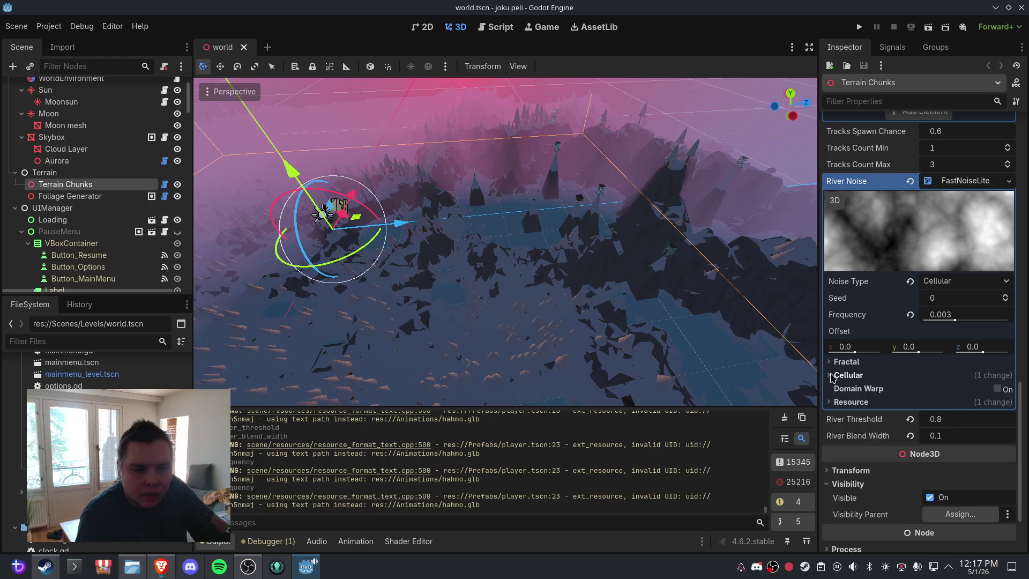
left_click(843, 375)
left_click(959, 389)
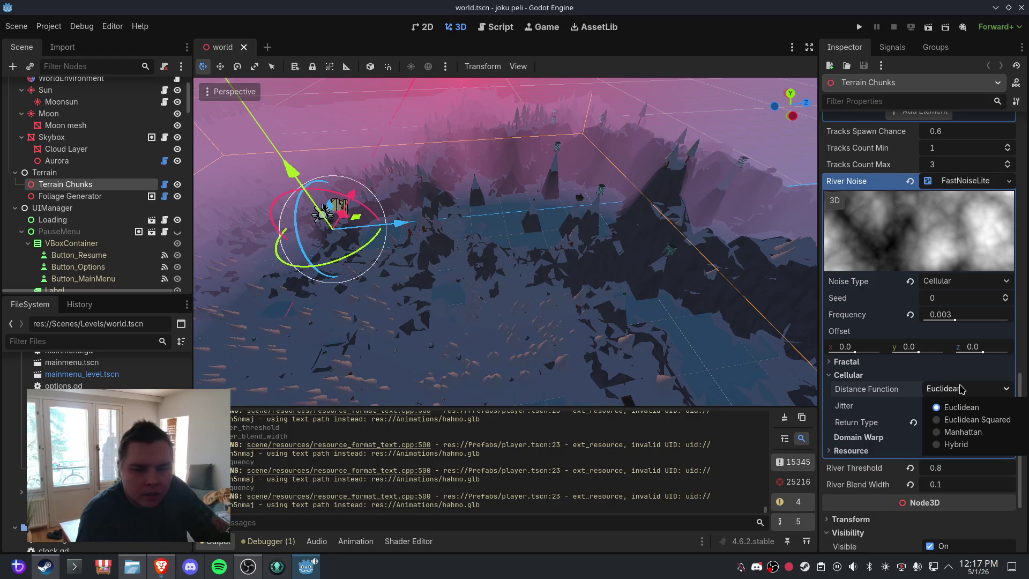
left_click(962, 389)
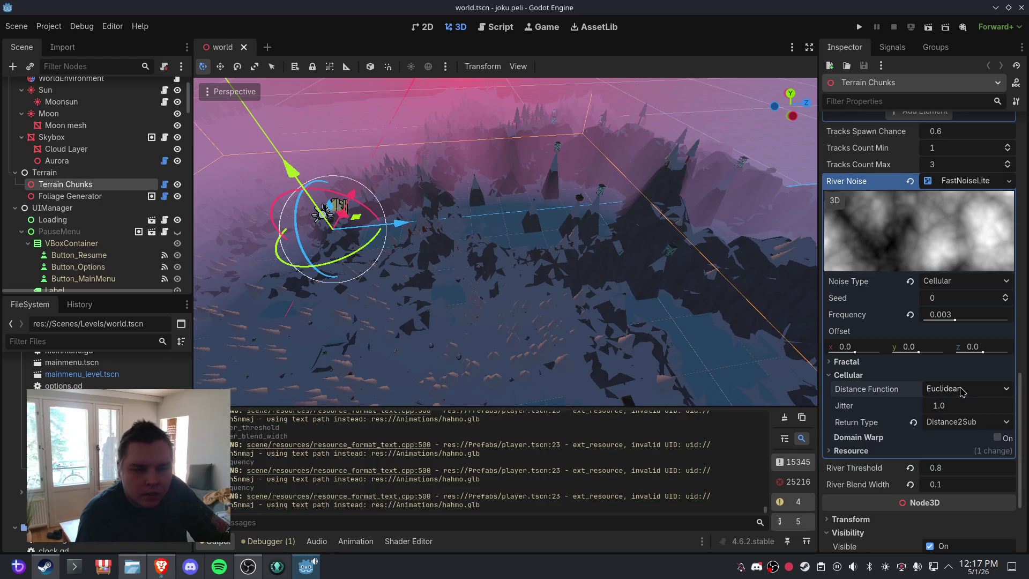
Orbit over the river-carved terrain, reopen the Fractal settings, and take a region screenshot
mouse_move(655, 264)
left_mouse_down()
mouse_move(517, 271)
mouse_move(444, 237)
mouse_move(402, 247)
mouse_move(602, 232)
left_mouse_up()
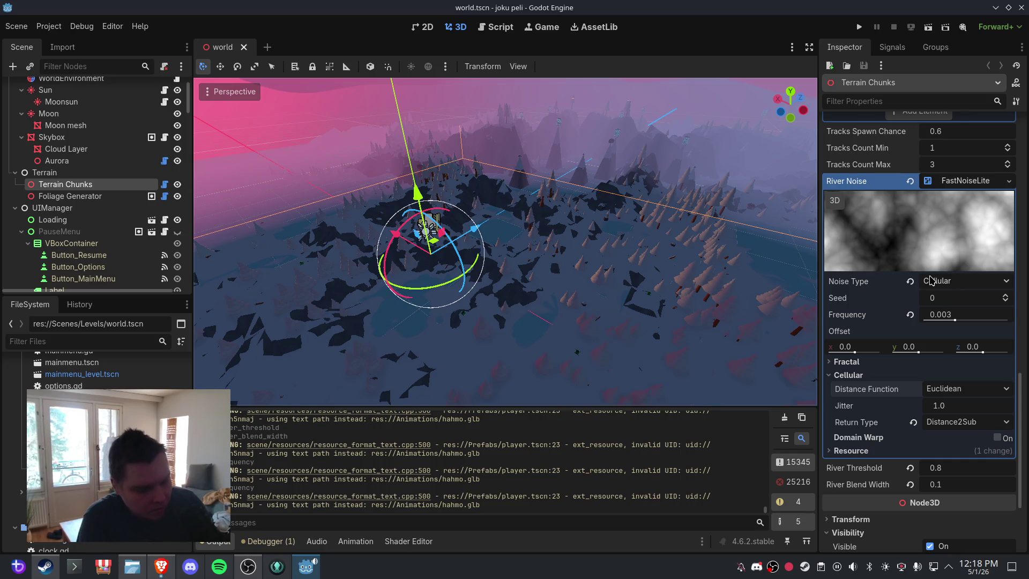
left_click(836, 362)
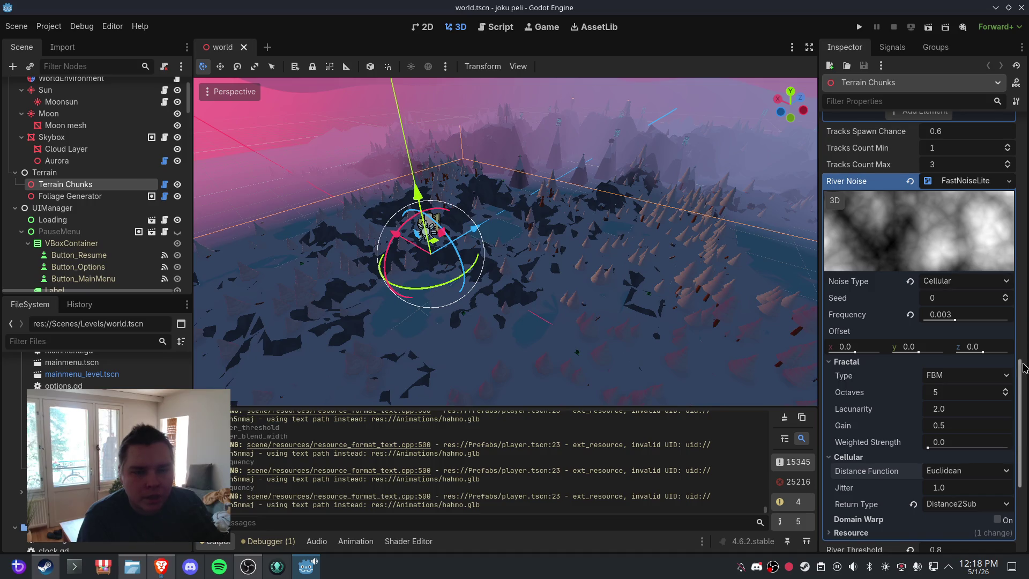
scroll(1021, 378, "down", 2)
scroll(1022, 379, "down", 1)
key("Print")
Capture the River Noise inspector region and save it as Screenshot_20260501_121807.png
mouse_move(823, 127)
left_mouse_down()
mouse_move(1016, 395)
mouse_move(1021, 526)
left_mouse_up()
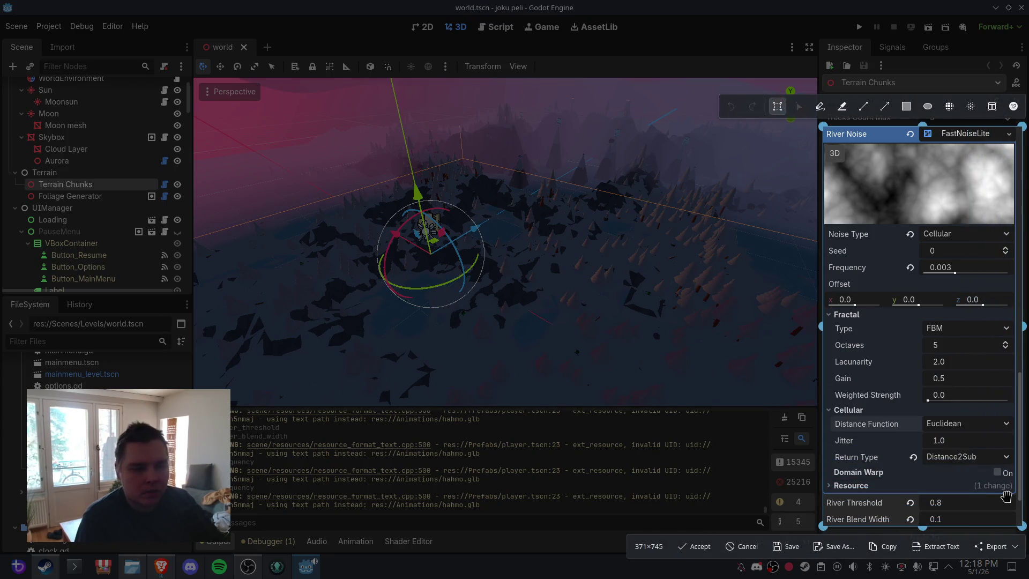
left_click(786, 546)
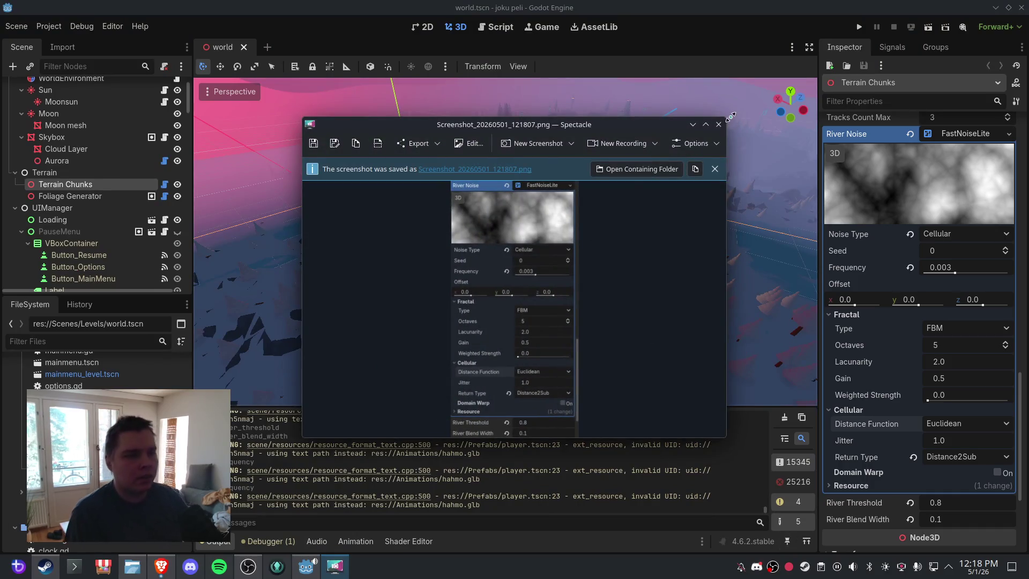
left_click(719, 125)
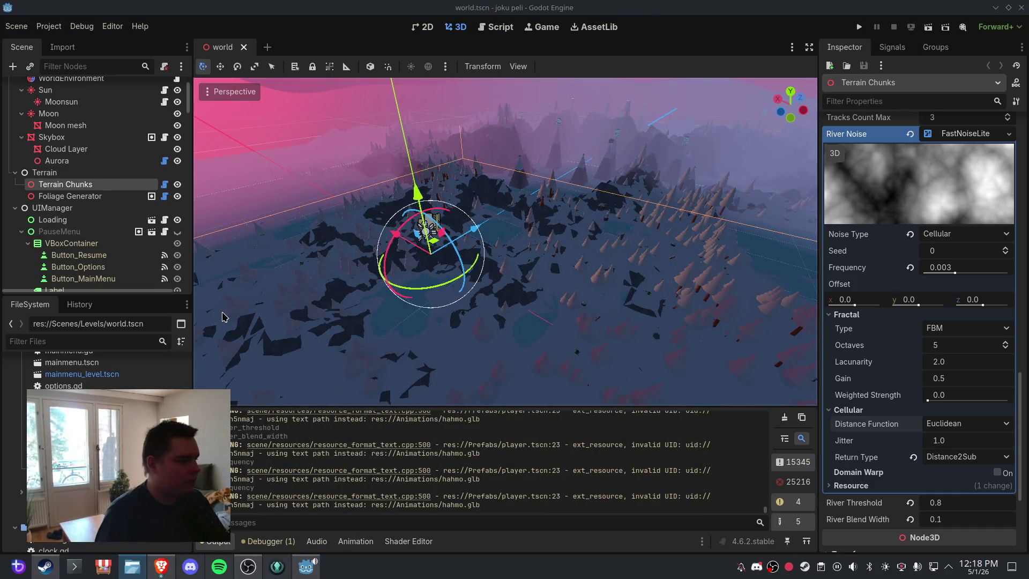
left_click(136, 568)
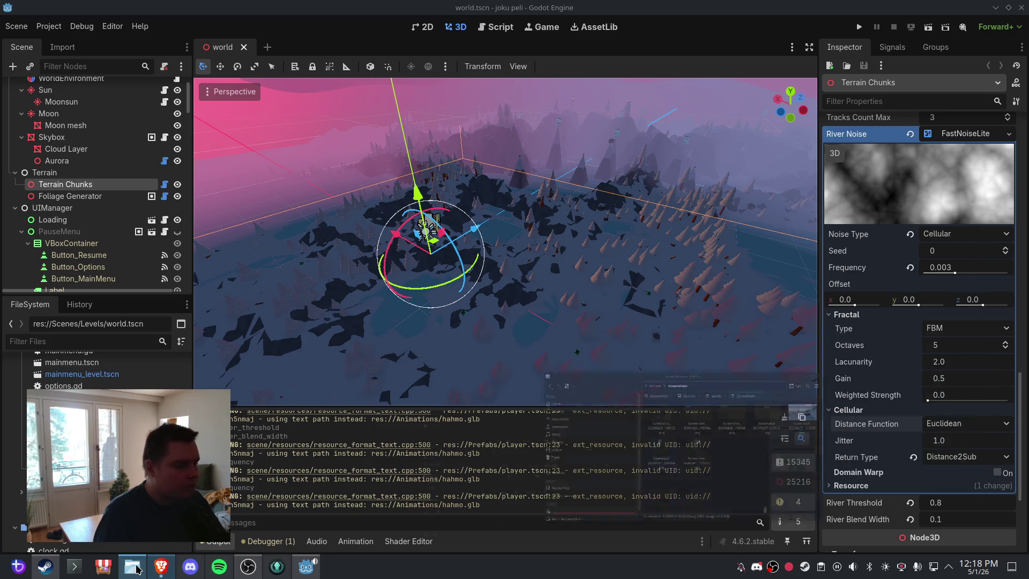
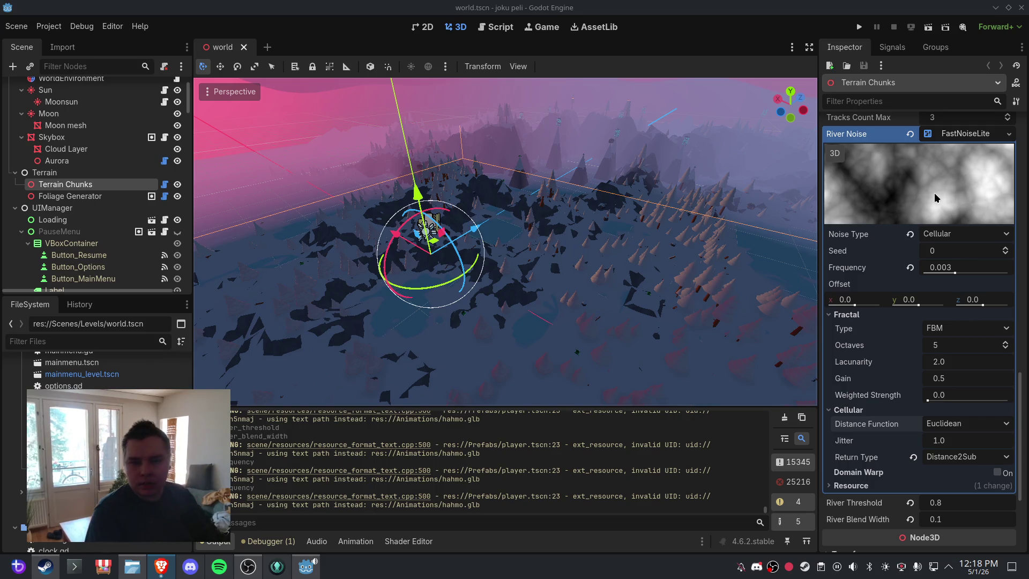
Give River Noise fractal type None, jitter 0.5, River Threshold 0.05 and Blend Width 0.03
left_click(954, 327)
left_click(964, 345)
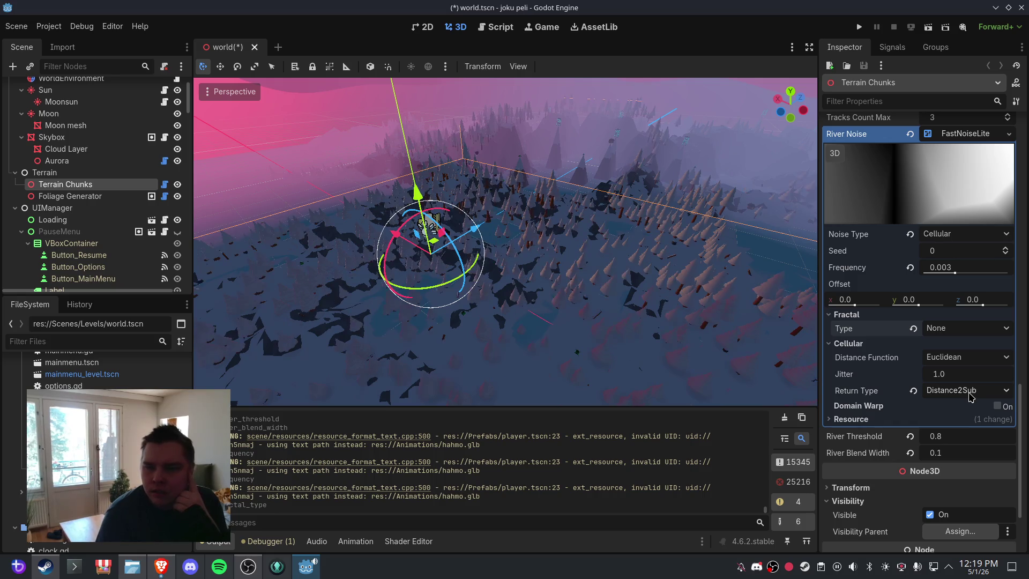
left_click(950, 372)
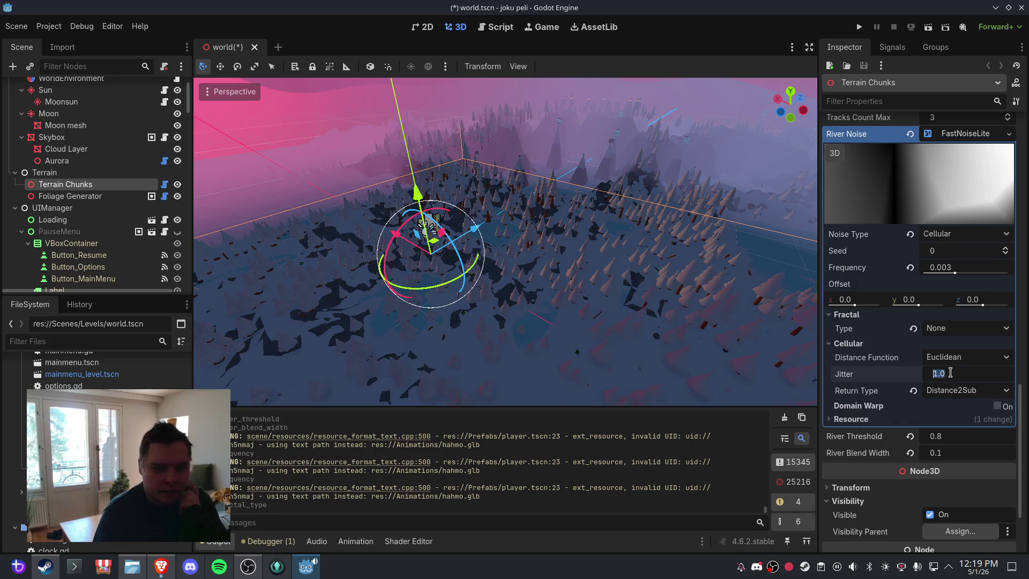
type("0.5")
key("Return")
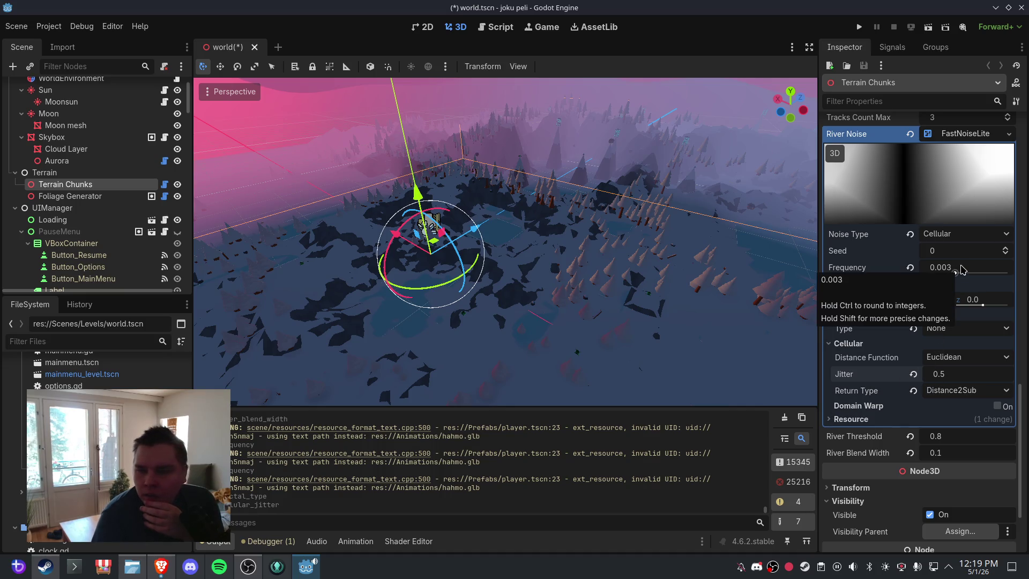
left_click(967, 438)
type("0.05")
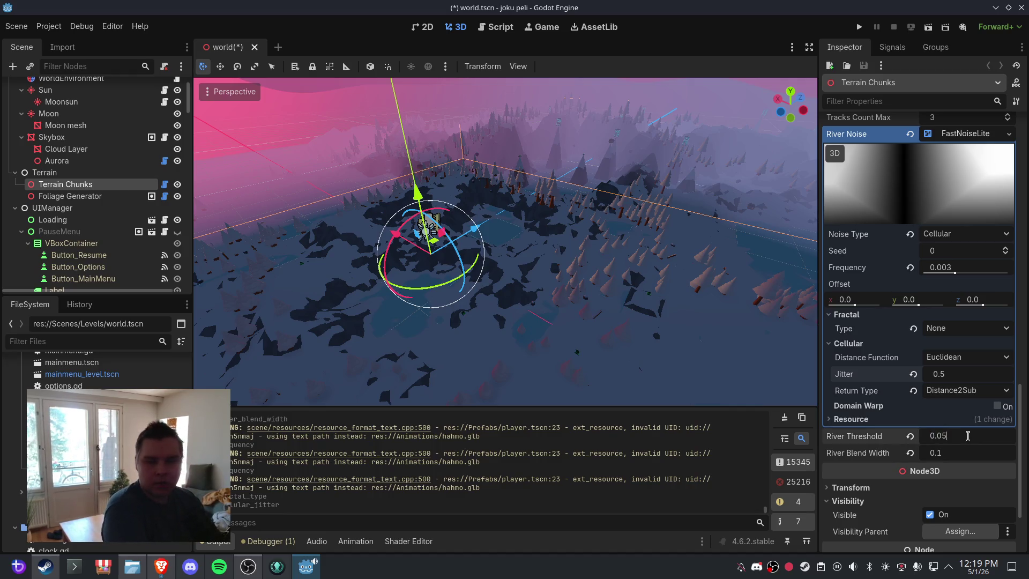
key("Return")
left_click(971, 455)
type("0.03")
key("Return")
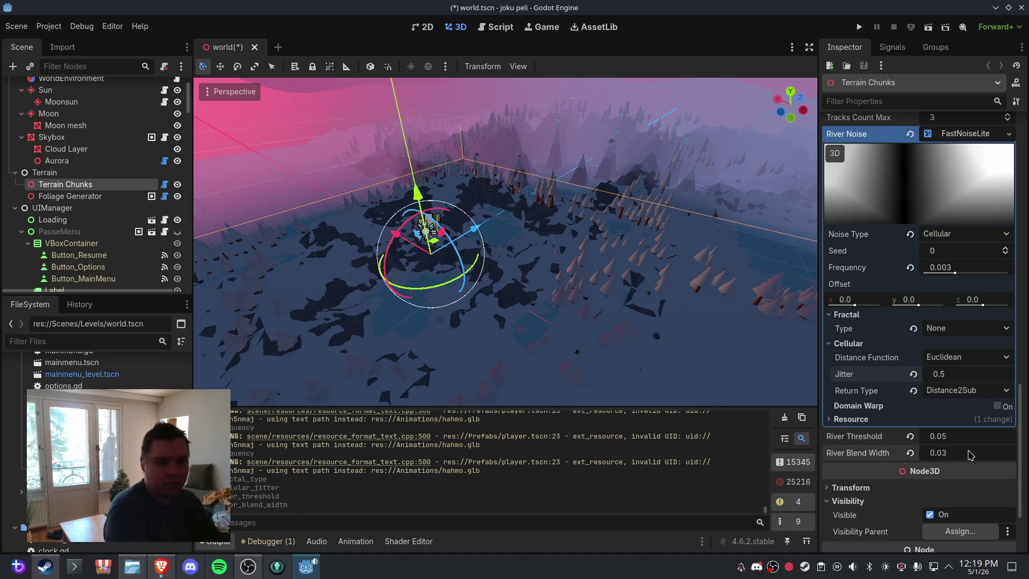
Save the world scene and close it
left_click(16, 25)
left_click(32, 109)
left_click(244, 47)
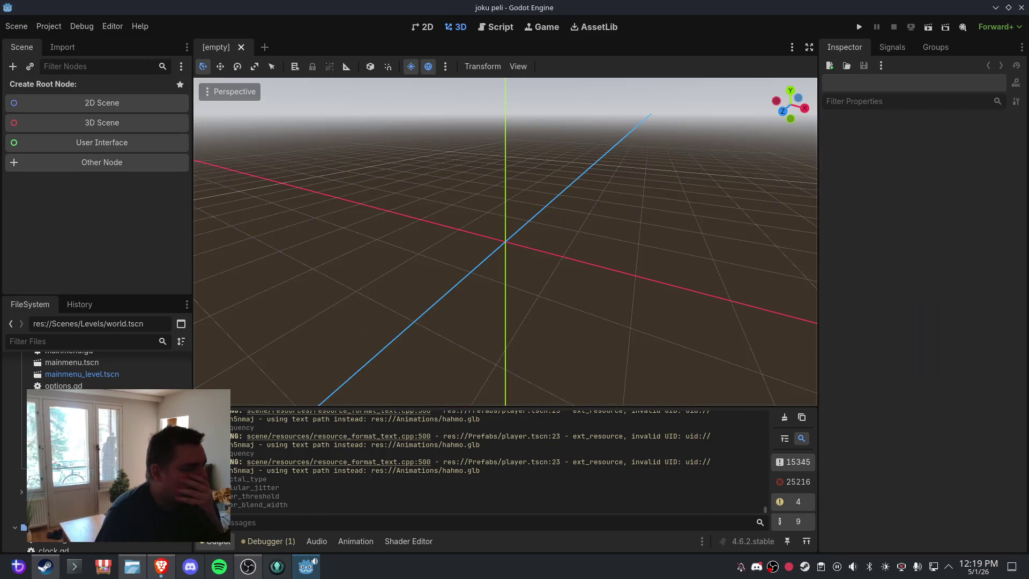
Reopen world.tscn and orbit around the terrain
key("ctrl+shift+t")
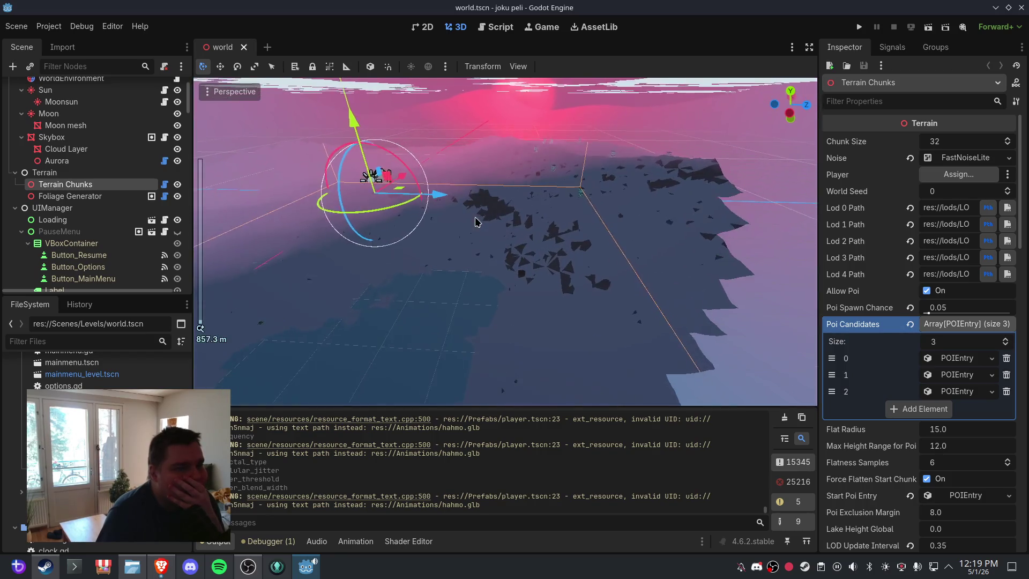
scroll(583, 213, "up", 2)
mouse_move(583, 214)
left_mouse_down()
mouse_move(516, 213)
mouse_move(529, 223)
mouse_move(428, 254)
mouse_move(451, 231)
mouse_move(499, 225)
left_mouse_up()
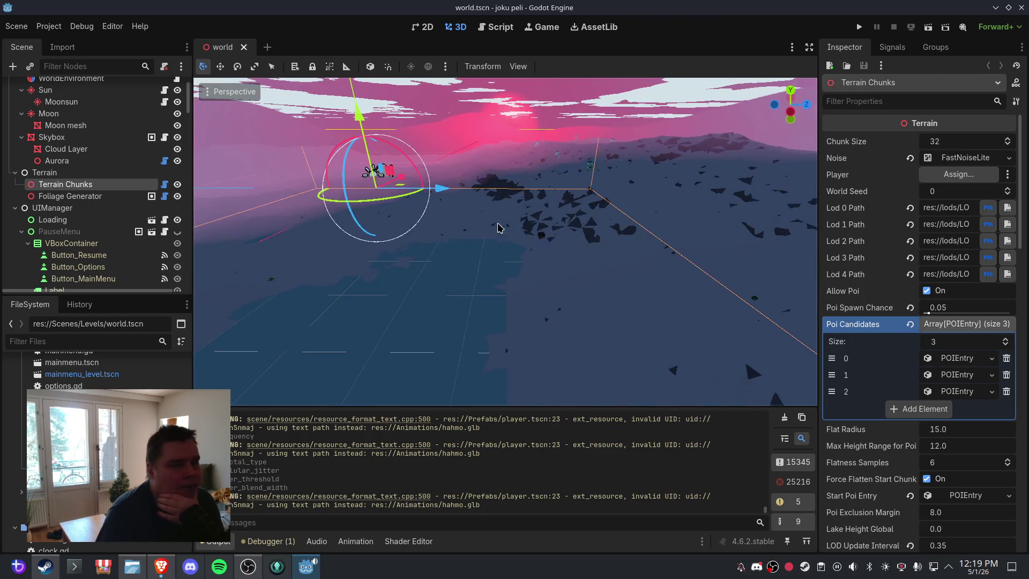
Look down on the terrain and raise River Noise frequency from 0.003 to 0.01
scroll(969, 338, "down", 2)
scroll(968, 339, "down", 10)
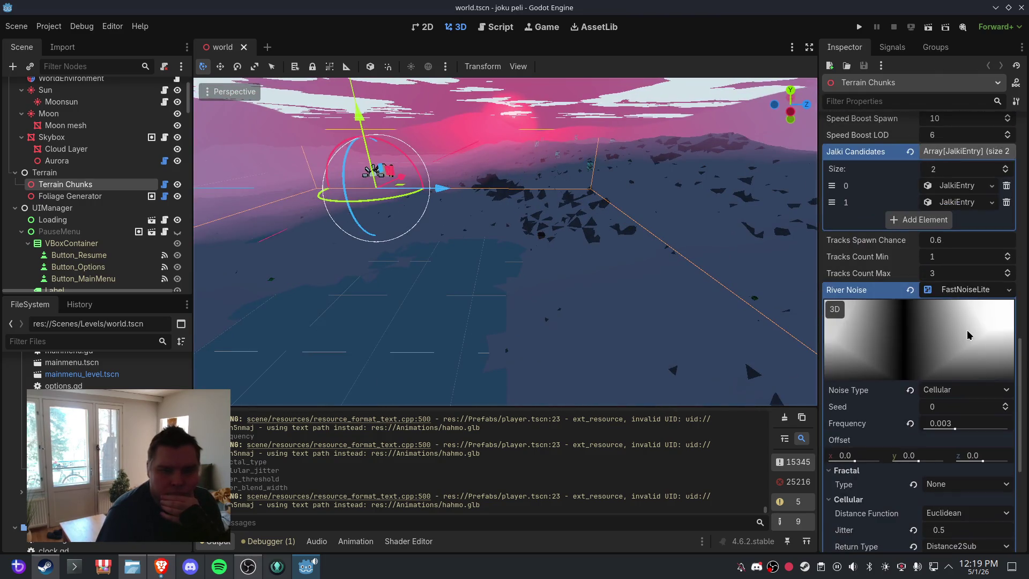
mouse_move(547, 265)
left_mouse_down()
mouse_move(526, 252)
mouse_move(547, 266)
mouse_move(609, 268)
mouse_move(493, 275)
mouse_move(483, 246)
mouse_move(629, 260)
left_mouse_up()
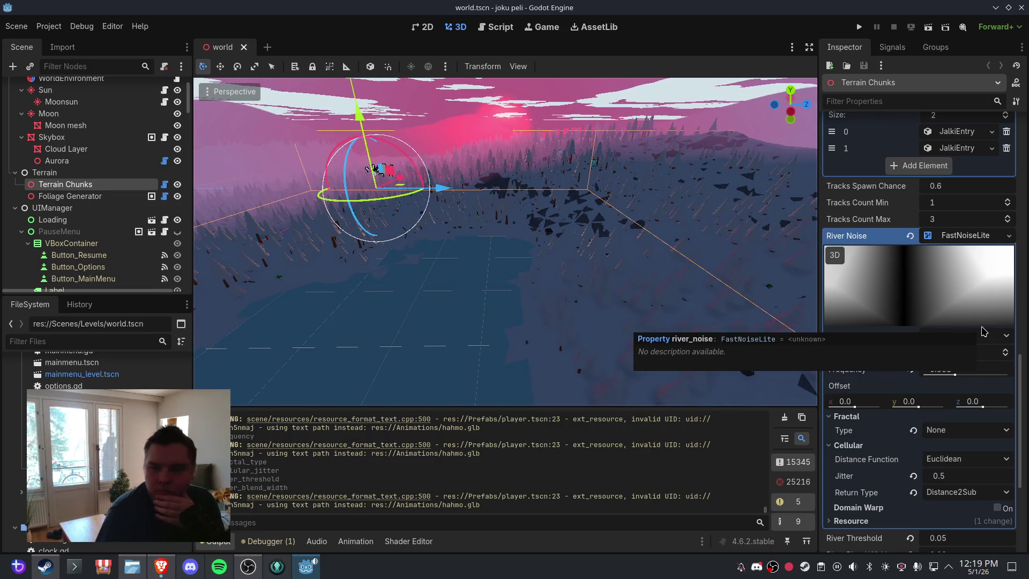
scroll(983, 331, "down", 2)
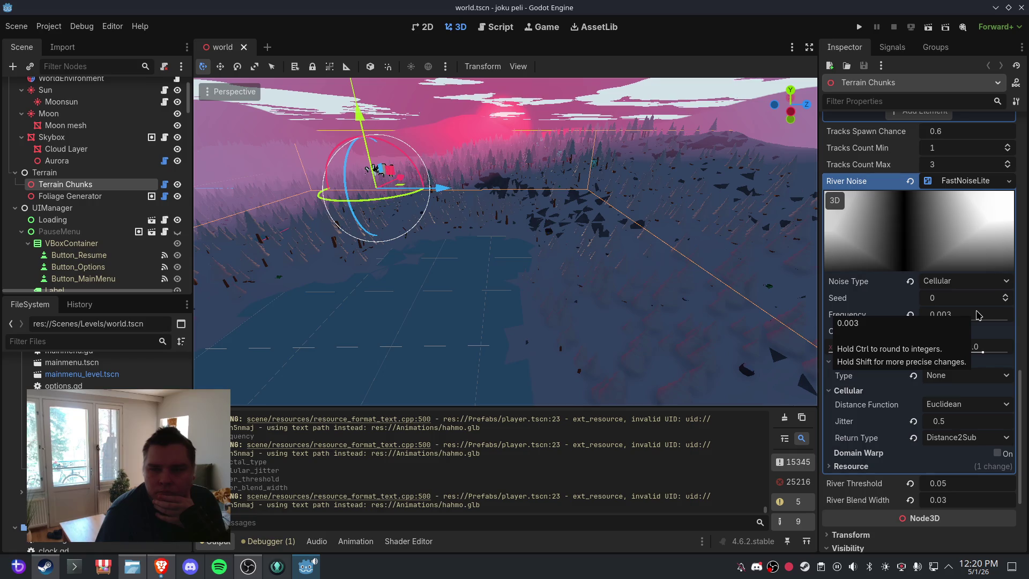
left_click_drag(955, 319, 966, 319)
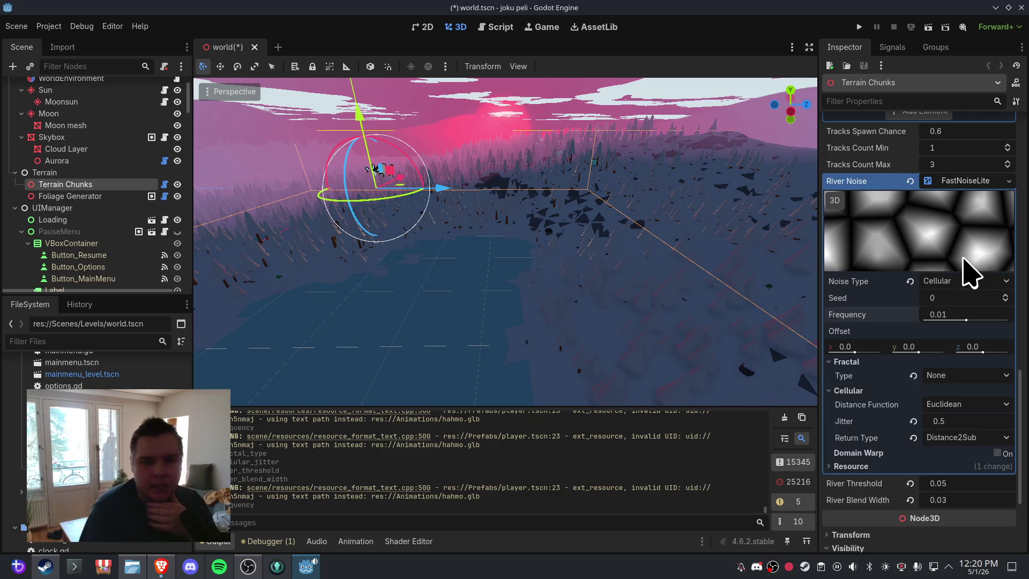
Set River Noise jitter to 1.0 and take a closer look at the terrain
left_click(958, 421)
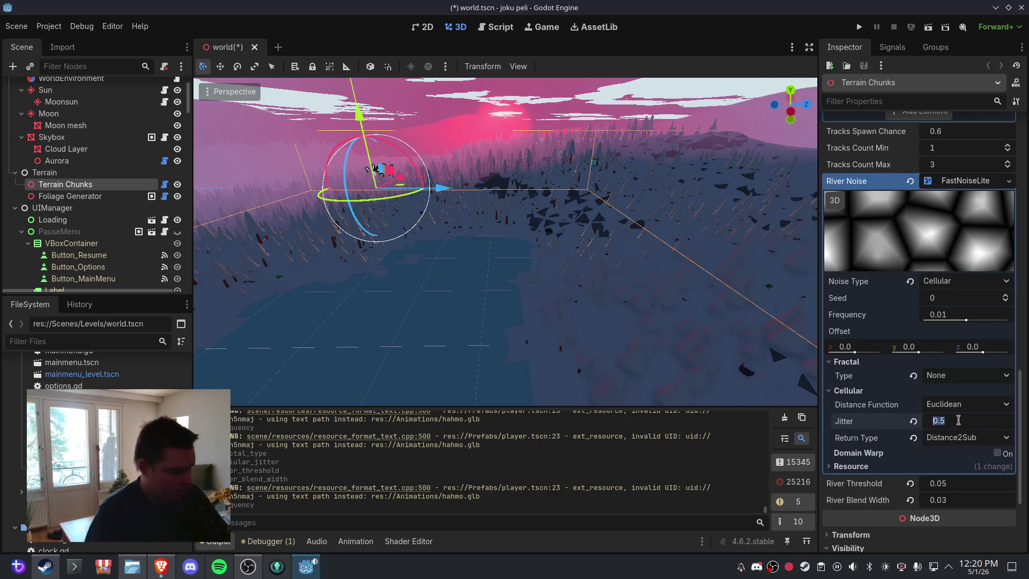
type("1")
key("Return")
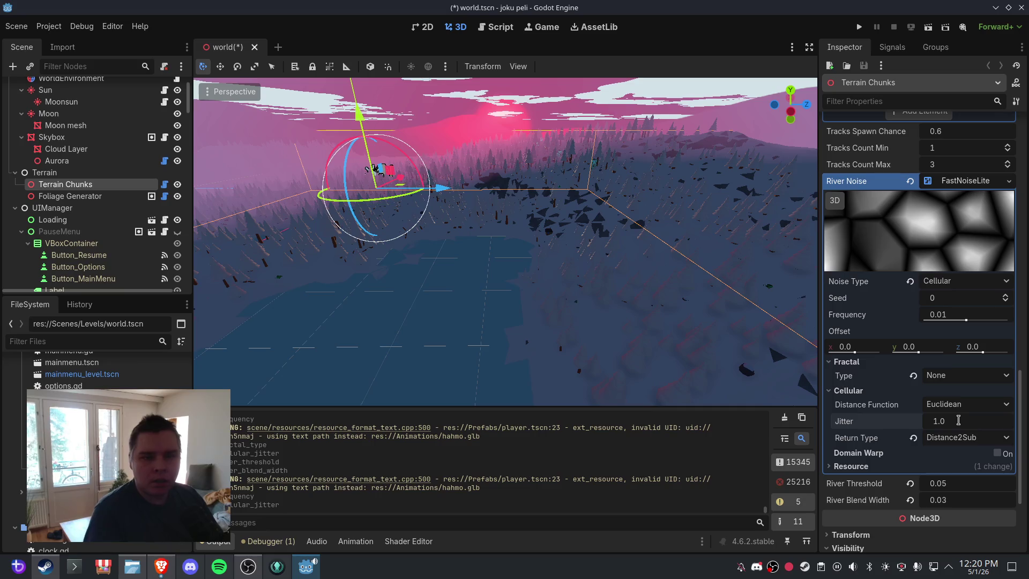
mouse_move(564, 283)
left_mouse_down()
mouse_move(593, 271)
mouse_move(522, 213)
left_mouse_up()
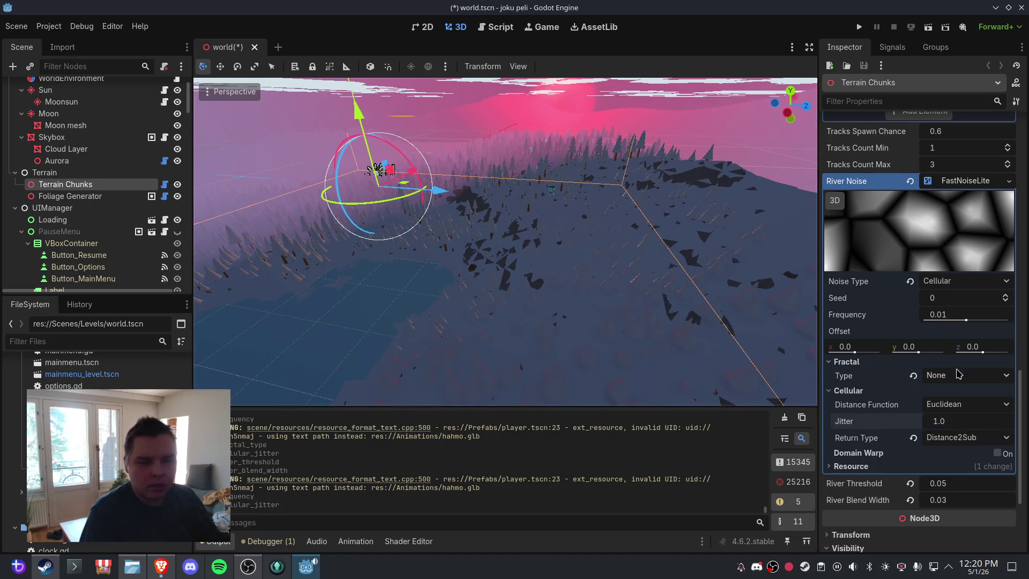
Set the River Noise distance function to Hybrid, after briefly trying Euclidean Squared
left_click(962, 409)
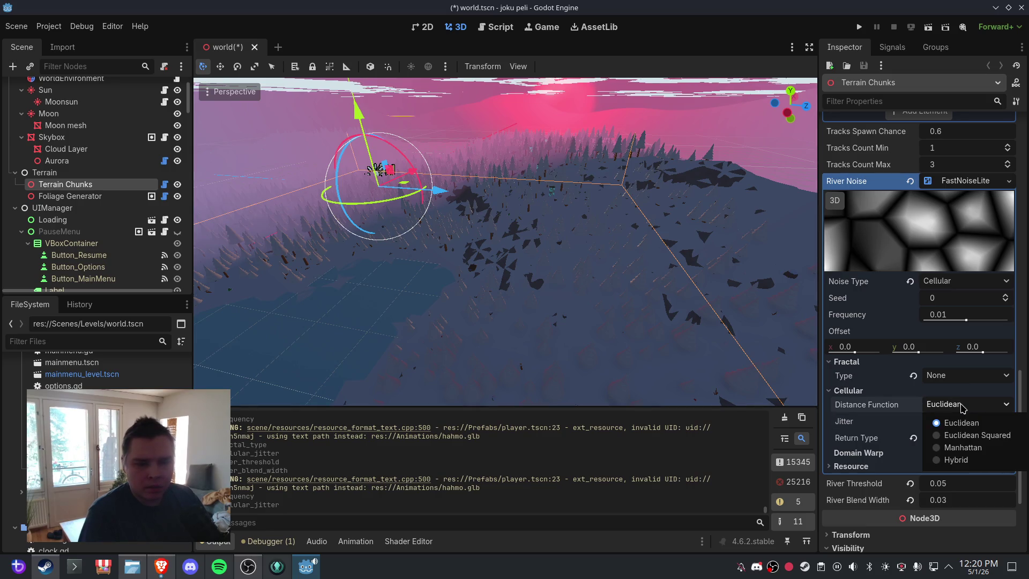
left_click(963, 408)
left_click(962, 408)
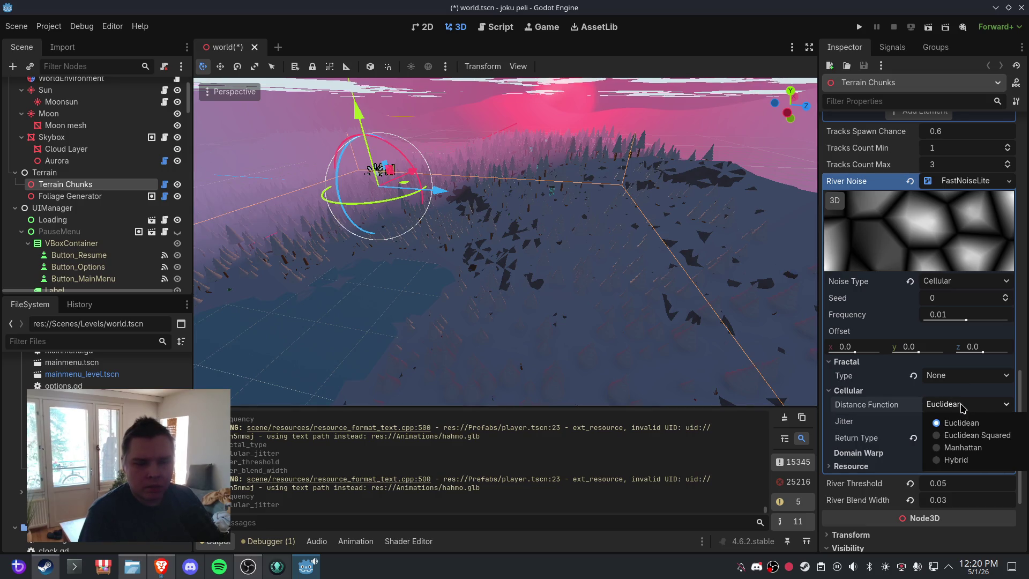
left_click(973, 435)
left_click(964, 404)
left_click(951, 462)
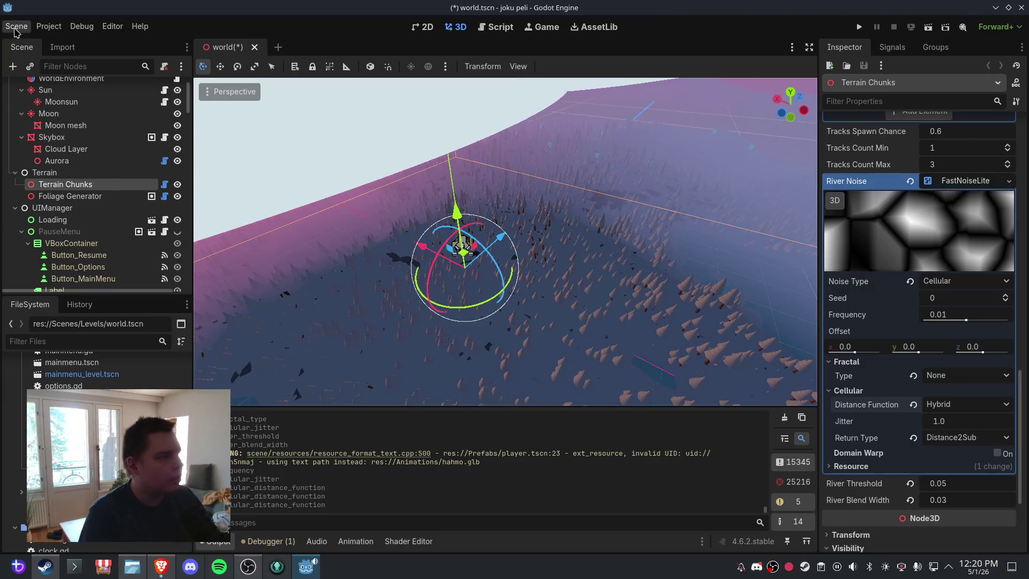
Save the world scene and close it
left_click(17, 26)
left_click(42, 114)
left_click(244, 47)
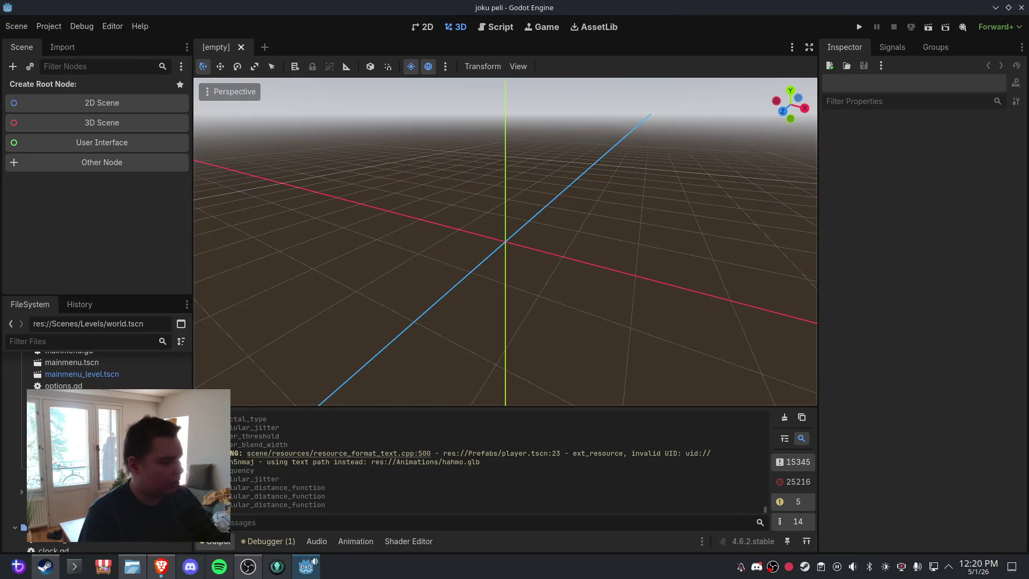
Reopen world.tscn and scroll to River Noise: Hybrid distance, jitter 1.0, frequency 0.01
key("ctrl+shift+t")
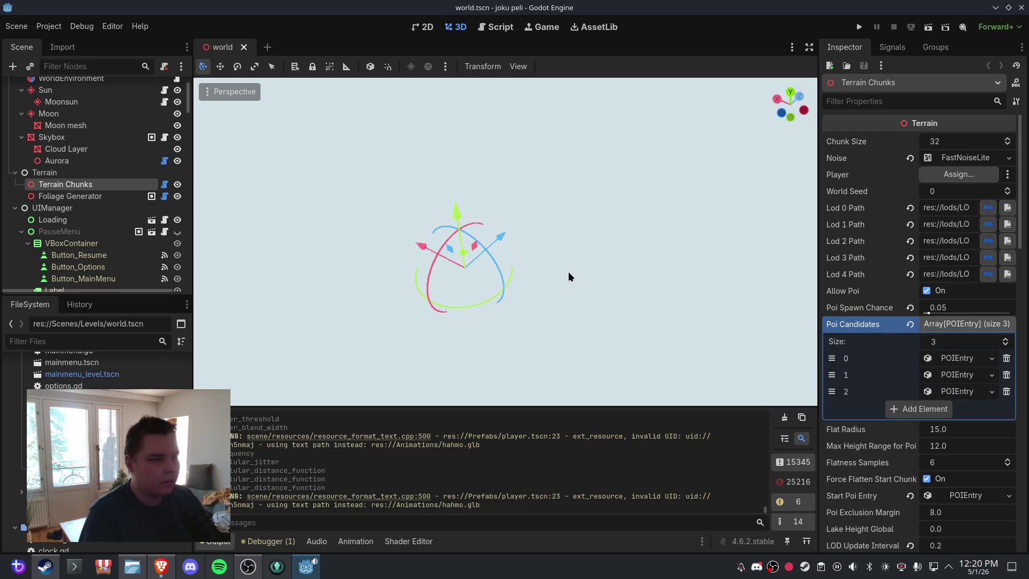
scroll(625, 249, "up", 3)
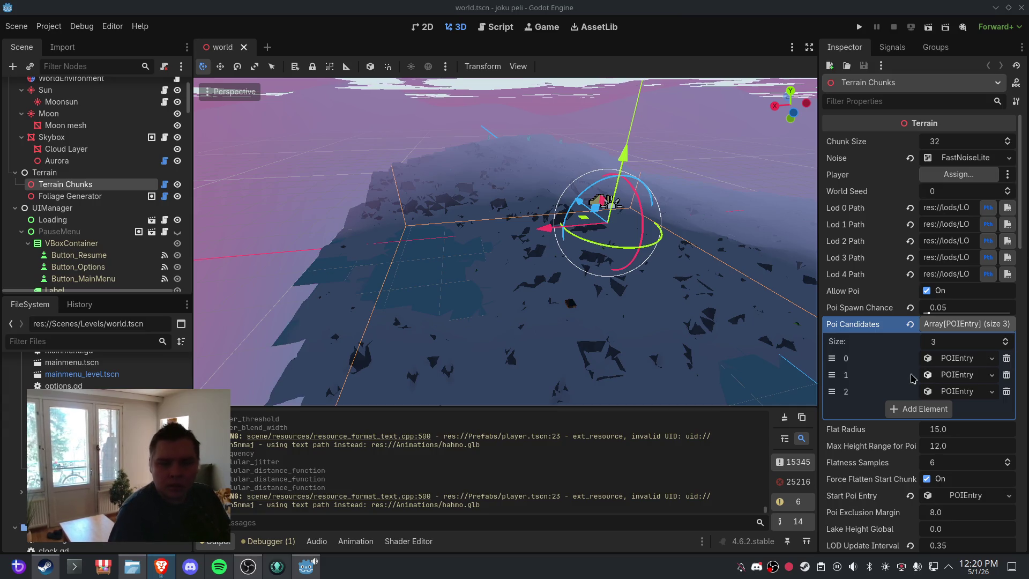
scroll(955, 385, "down", 12)
scroll(956, 385, "down", 3)
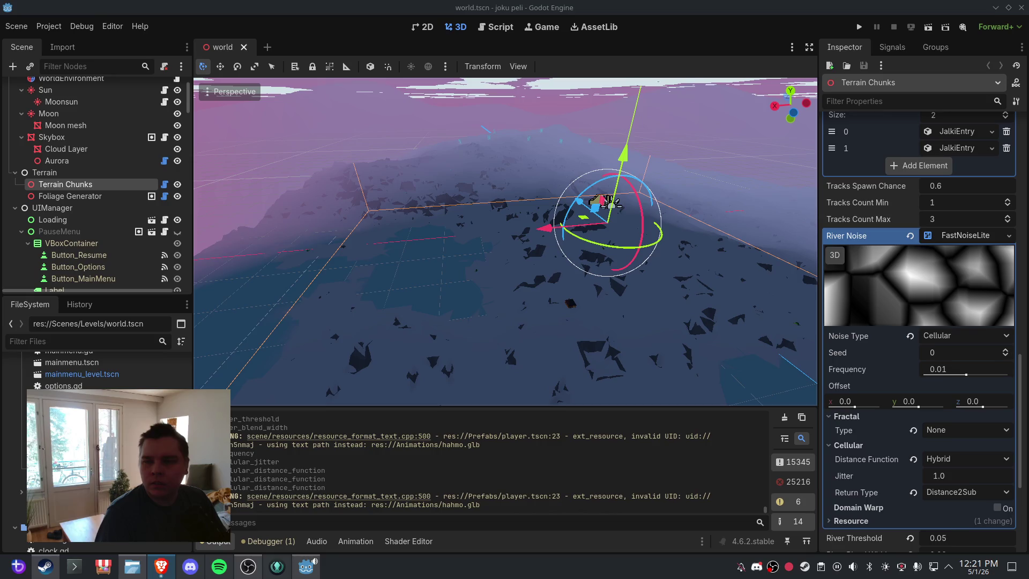
scroll(968, 340, "down", 5)
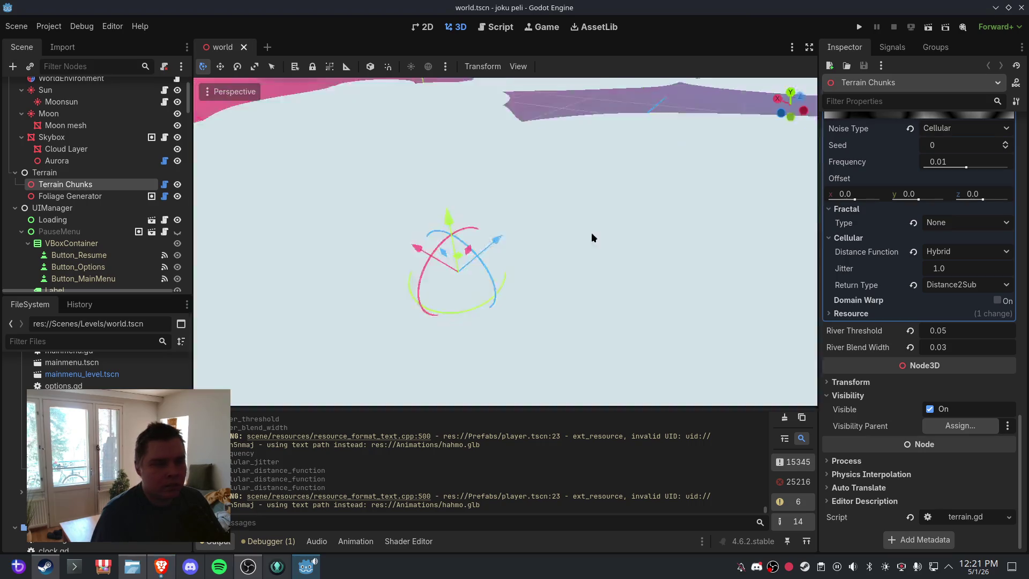
left_click_drag(592, 236, 670, 230)
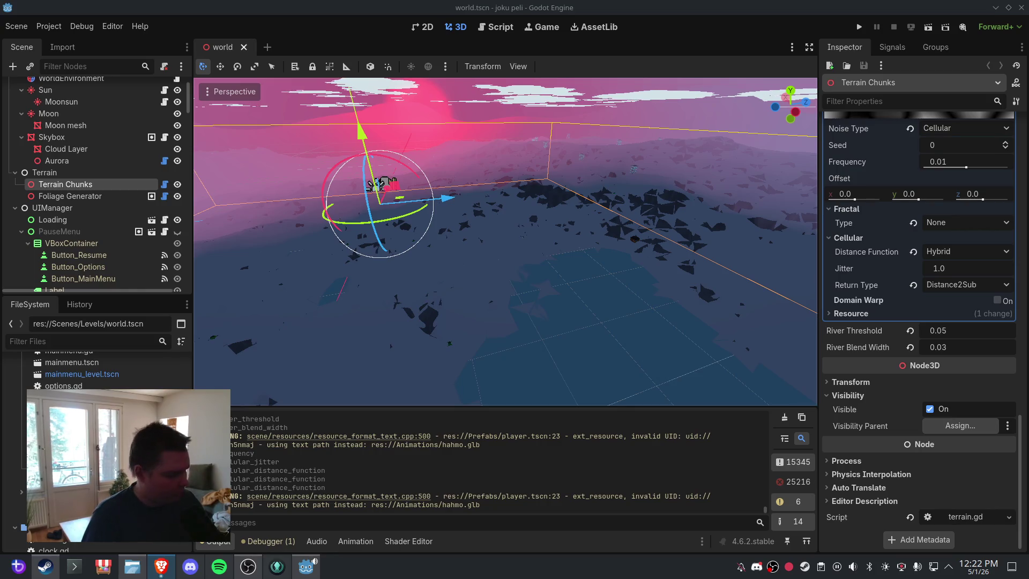
Read the add_chunk function in terrain.gd
left_click(496, 27)
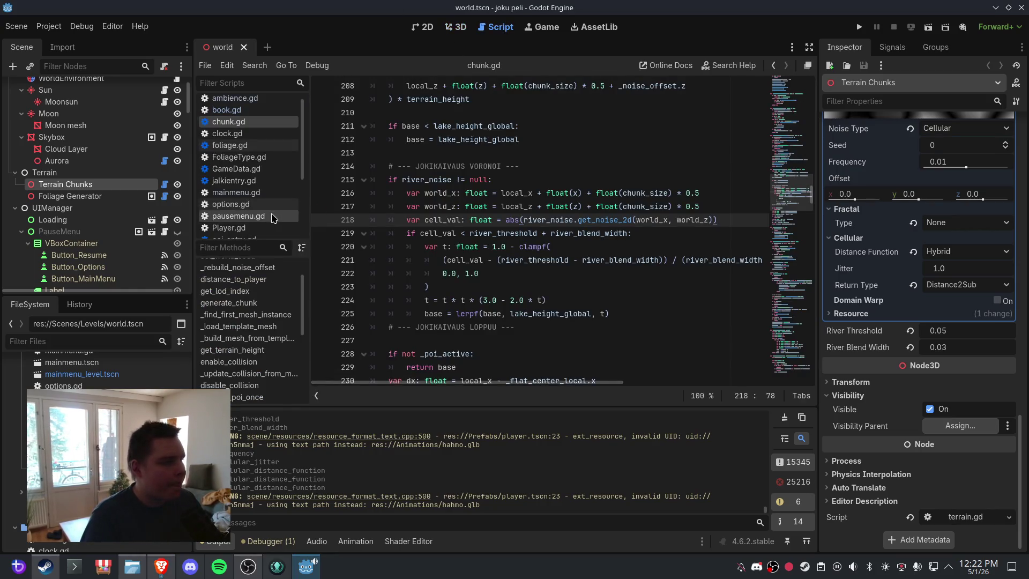
scroll(268, 212, "down", 3)
left_click(265, 185)
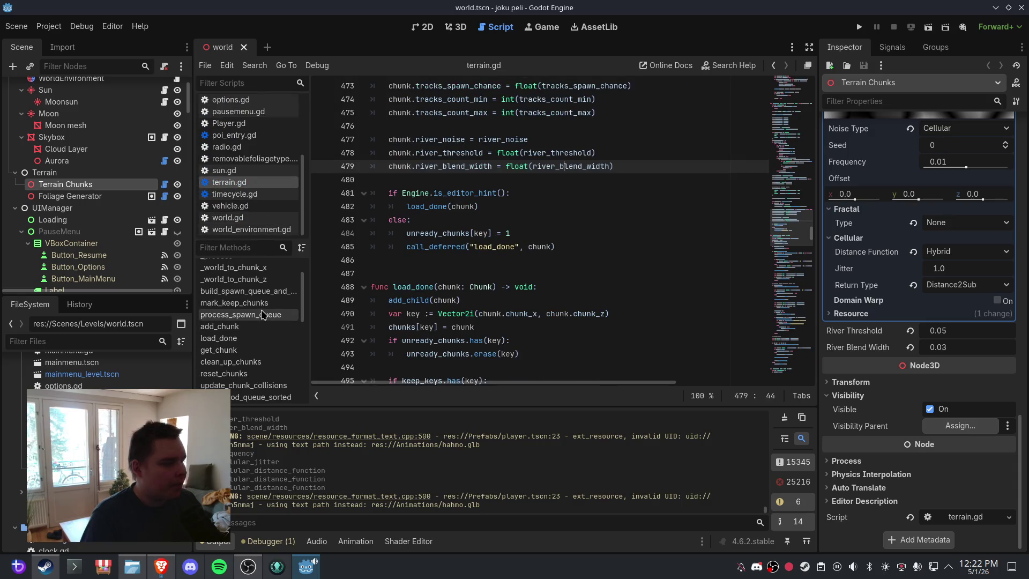
left_click(262, 327)
scroll(261, 322, "down", 5)
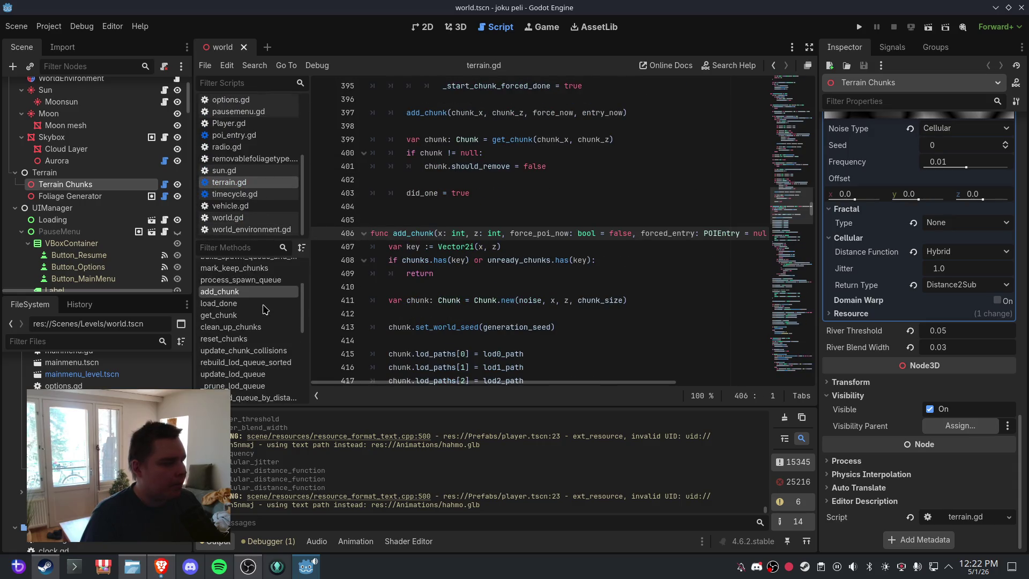
scroll(265, 161, "up", 3)
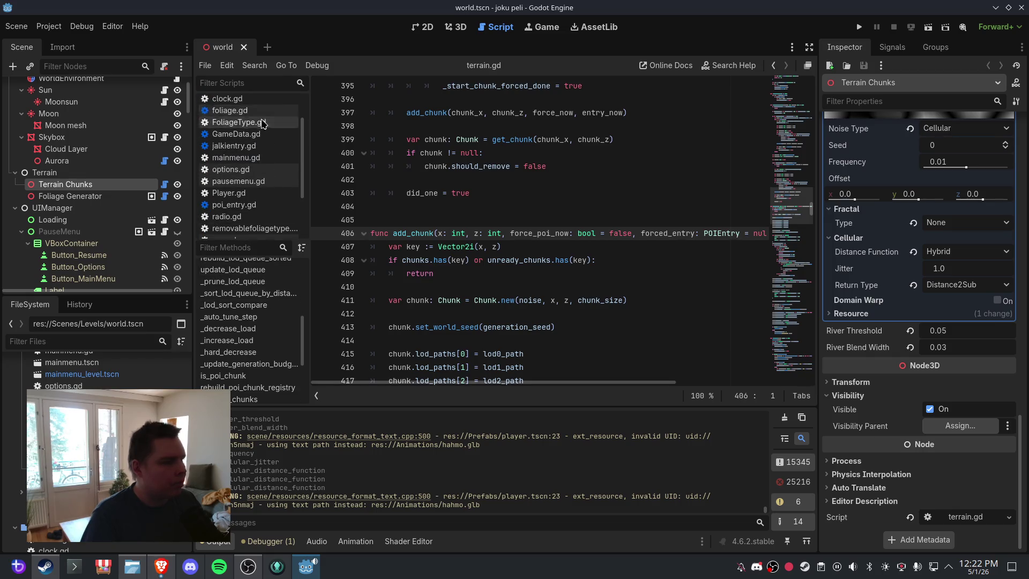
In chunk.gd, review get_terrain_height_base, then go to get_terrain_height
left_click(261, 126)
left_click(252, 317)
left_click(257, 305)
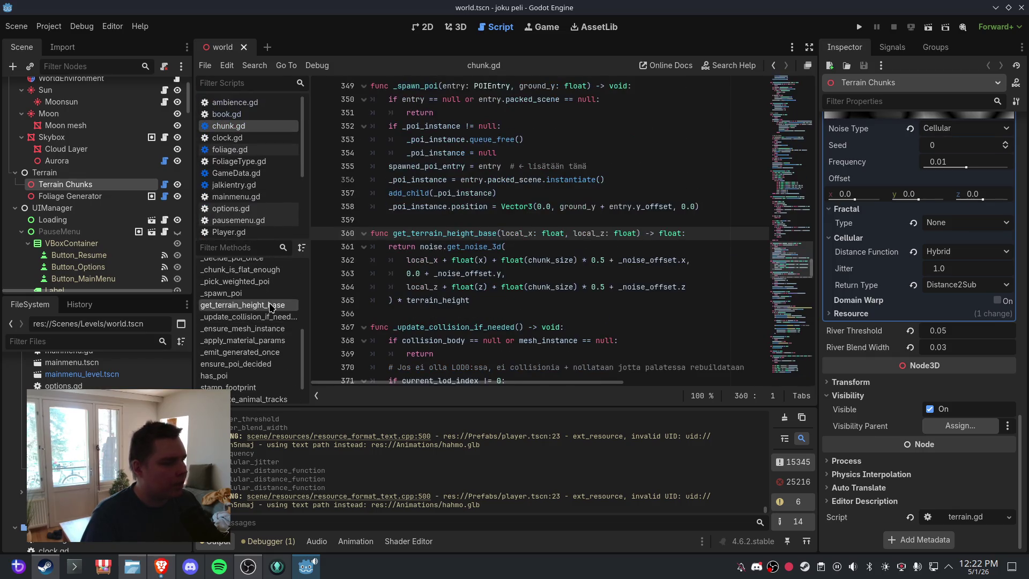
scroll(271, 307, "up", 2)
scroll(270, 307, "up", 3)
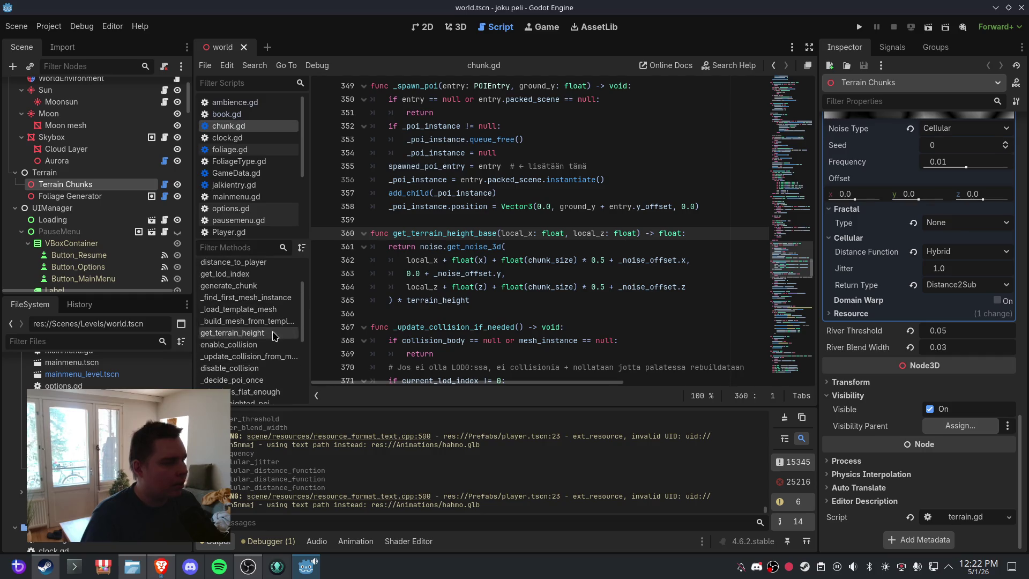
left_click(272, 333)
Replace the river block with the version carving toward river_target = lake_height_global - 1.5
left_click(406, 273)
mouse_move(373, 234)
left_mouse_down()
mouse_move(471, 299)
mouse_move(569, 294)
mouse_move(631, 328)
left_mouse_up()
key("ctrl+v")
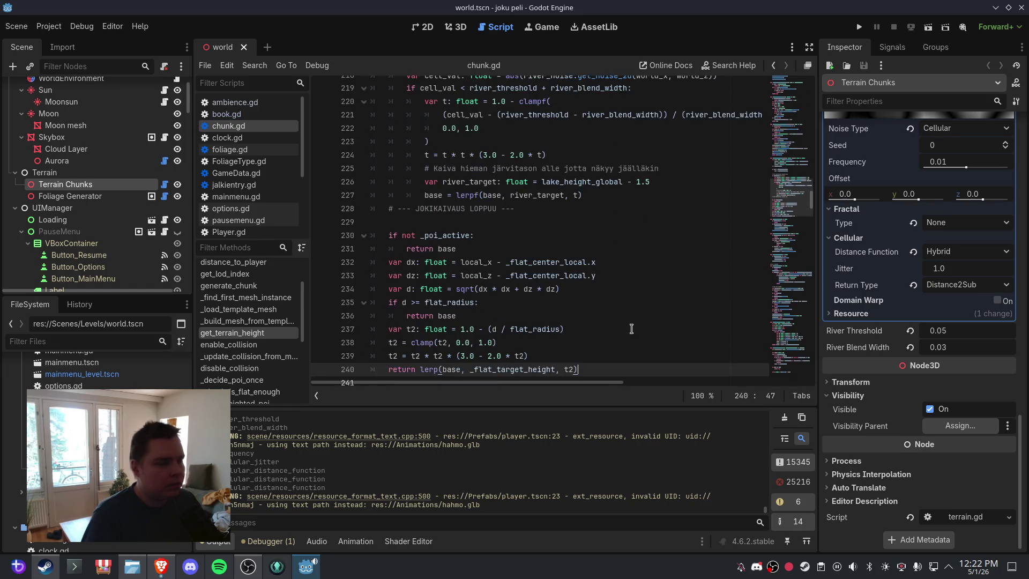
left_click(492, 209)
Save the world scene and return to the 3D terrain view
left_click(16, 26)
left_click(35, 109)
left_click(458, 27)
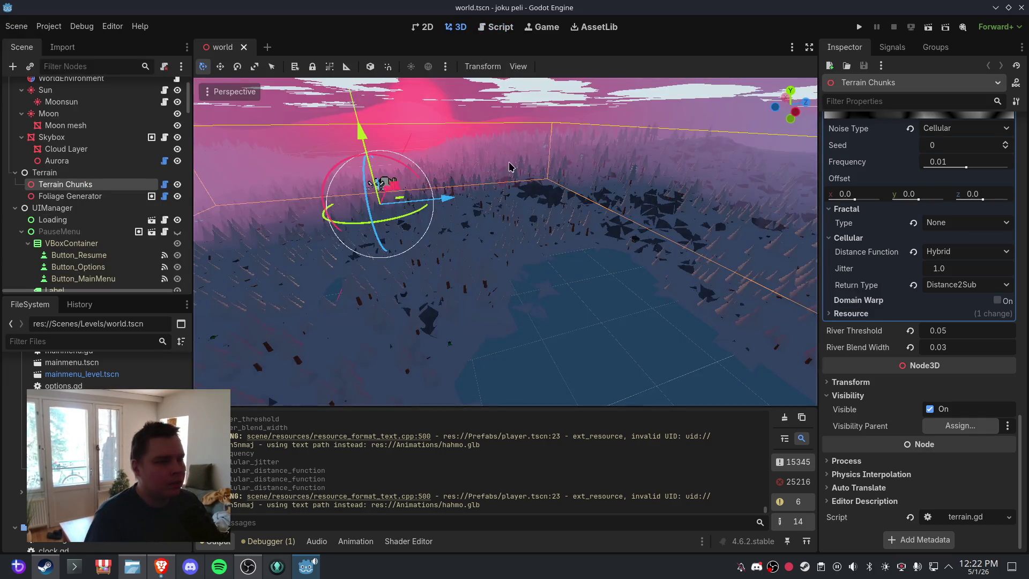
Close and reopen world.tscn so the terrain regenerates
left_click(244, 47)
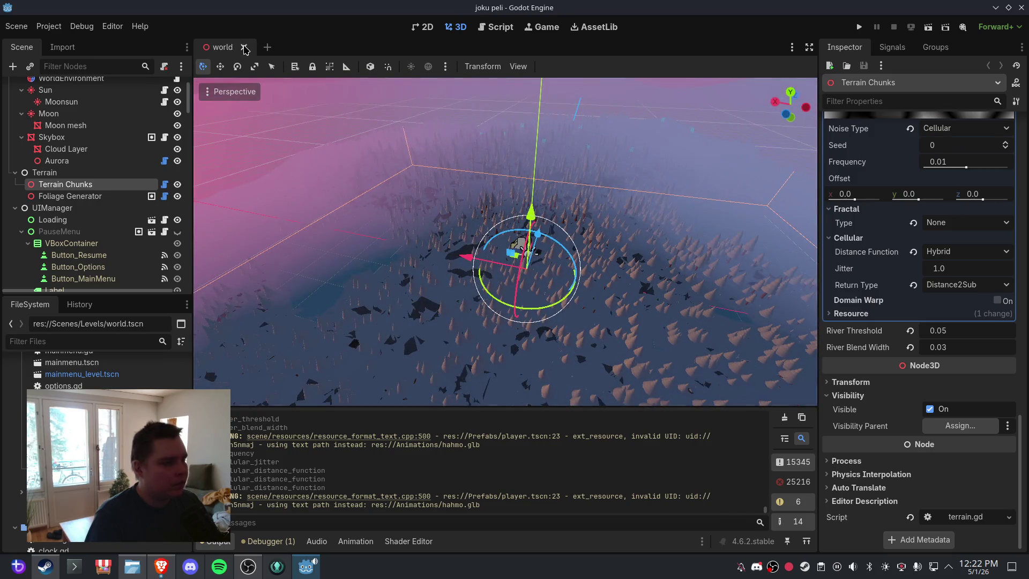
key("ctrl+shift+t")
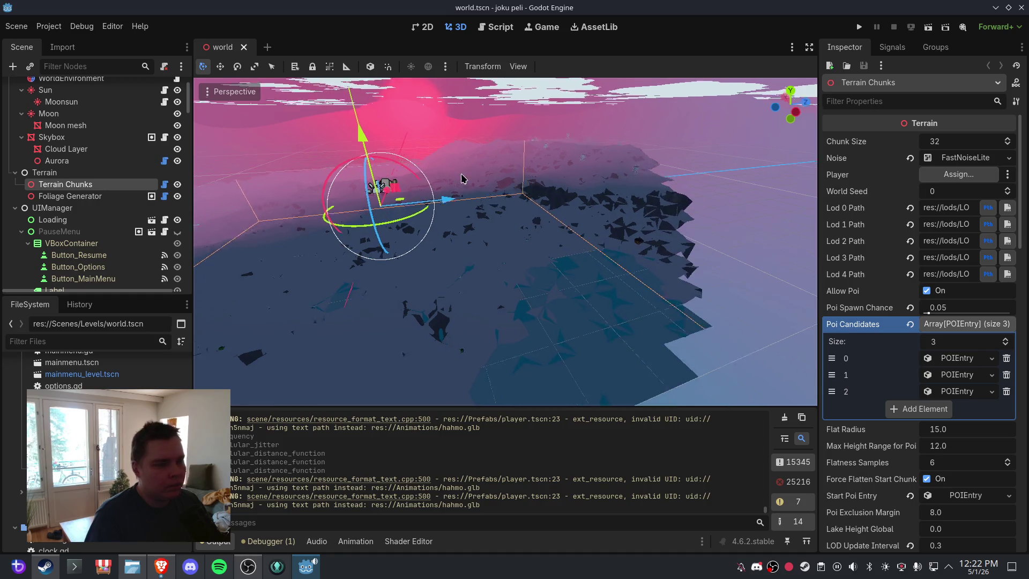
scroll(551, 183, "up", 10)
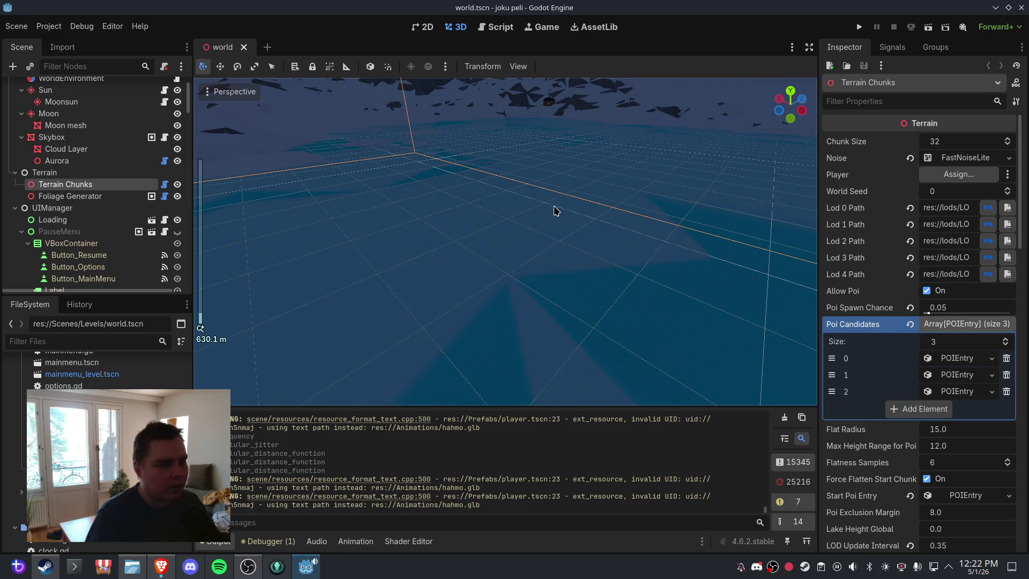
Zoom around the terrain to inspect the wide flat channels at lake level
scroll(552, 214, "down", 2)
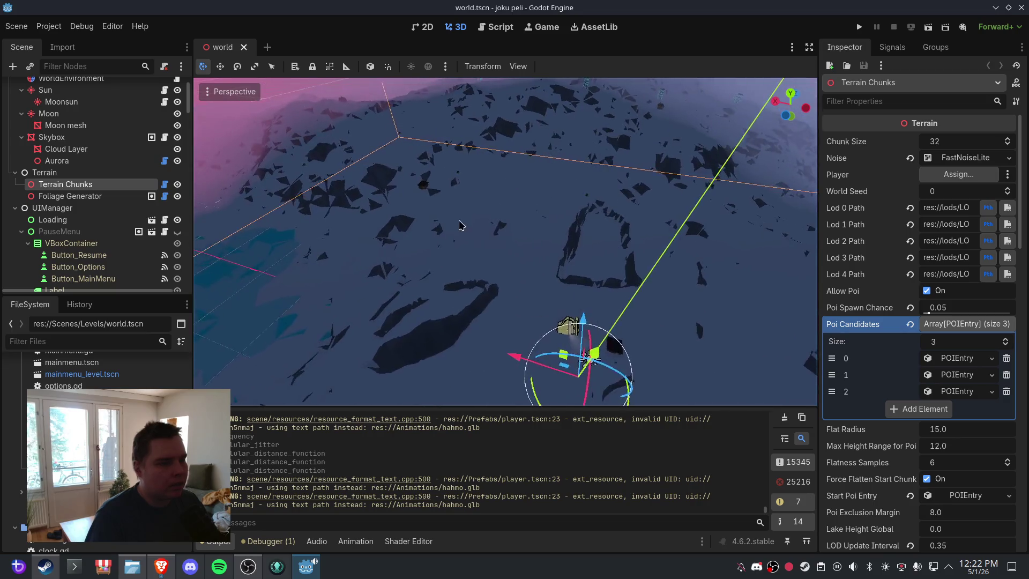
scroll(553, 220, "up", 3)
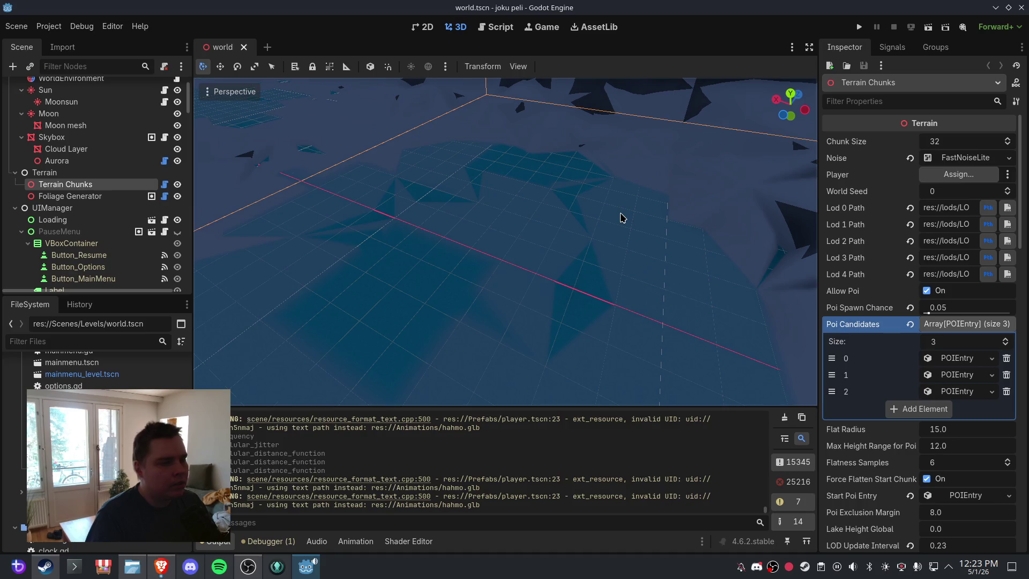
scroll(619, 217, "down", 2)
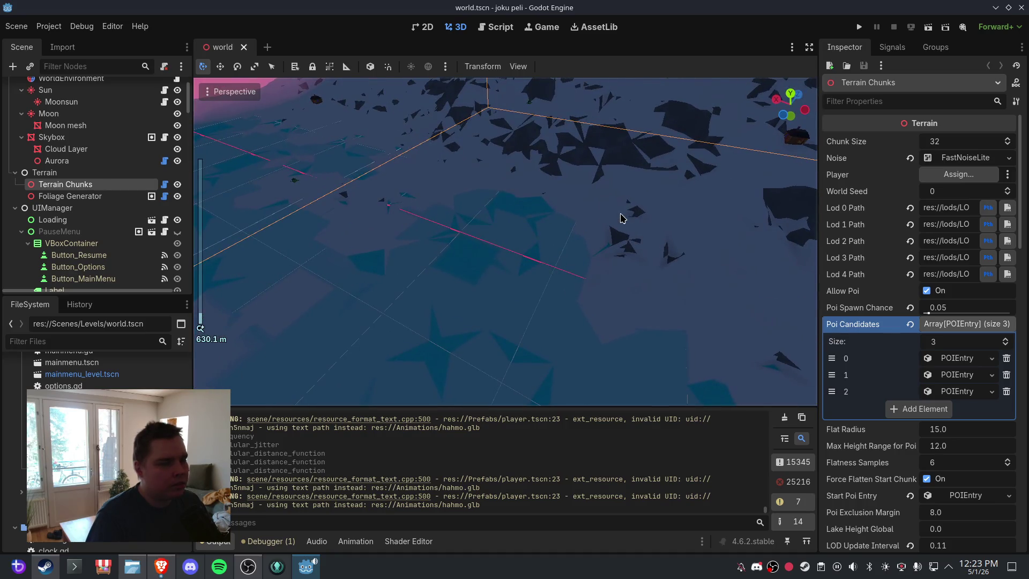
scroll(620, 217, "down", 3)
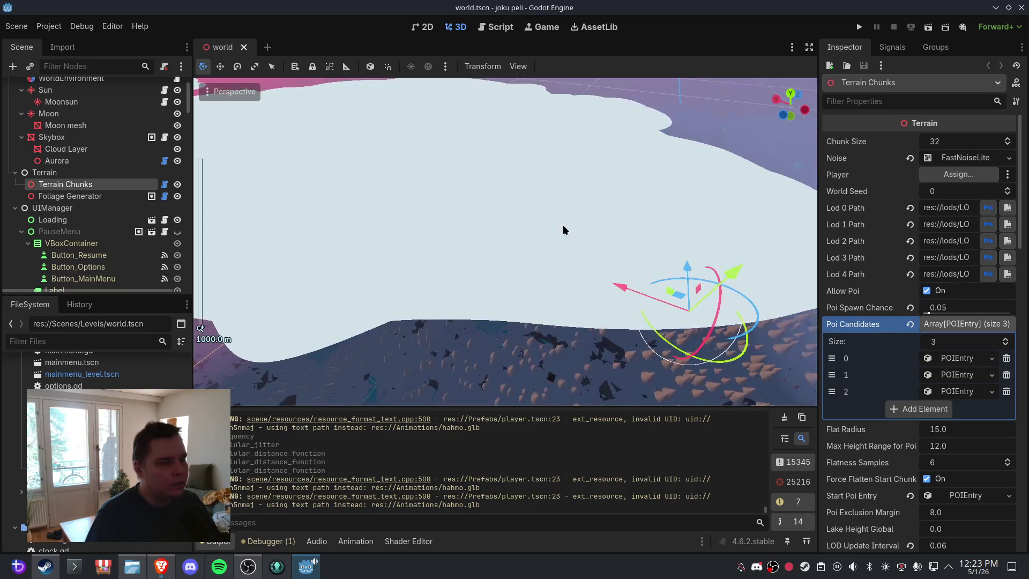
scroll(543, 230, "up", 3)
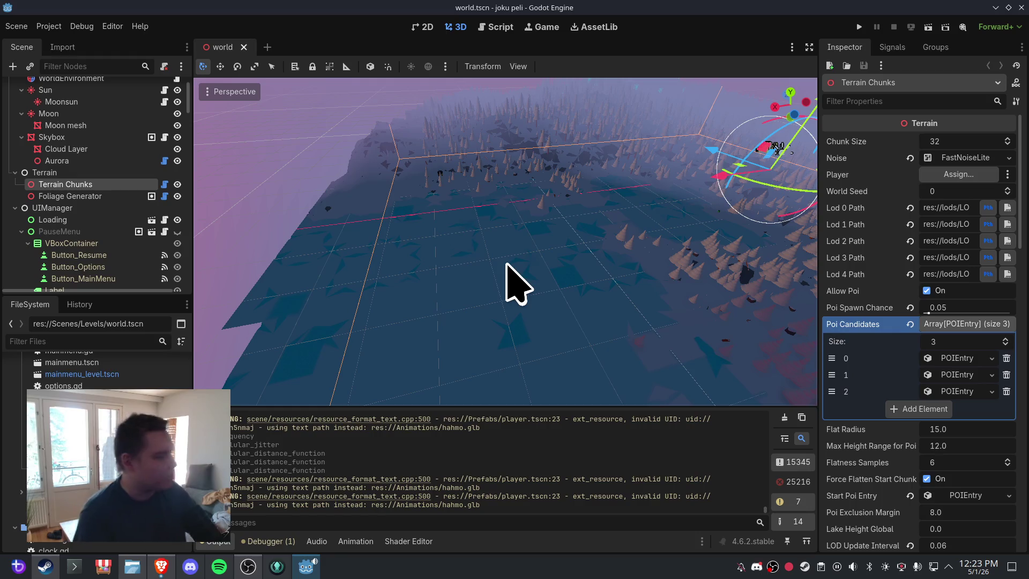
scroll(541, 273, "up", 4)
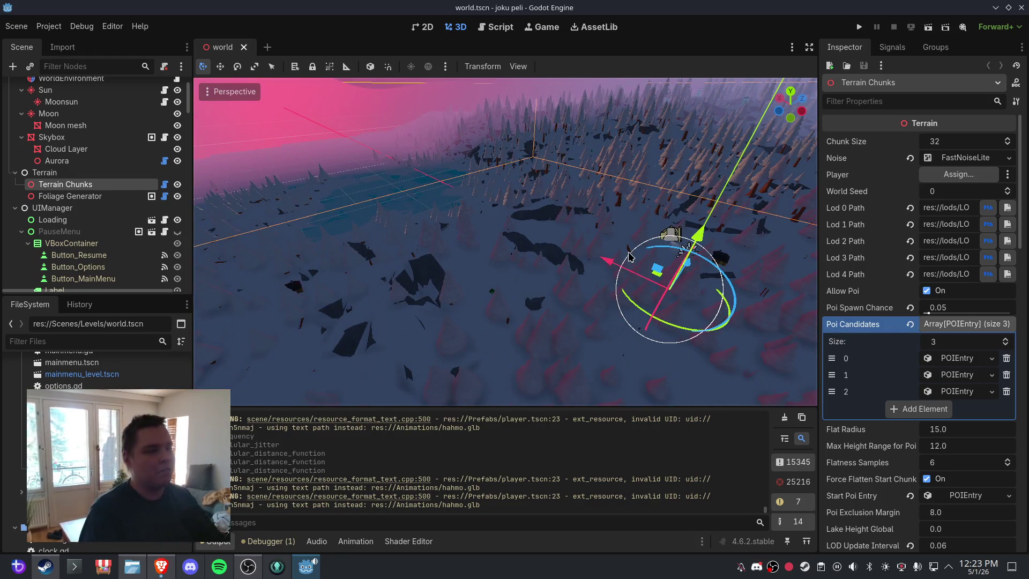
scroll(559, 237, "up", 5)
scroll(562, 248, "down", 3)
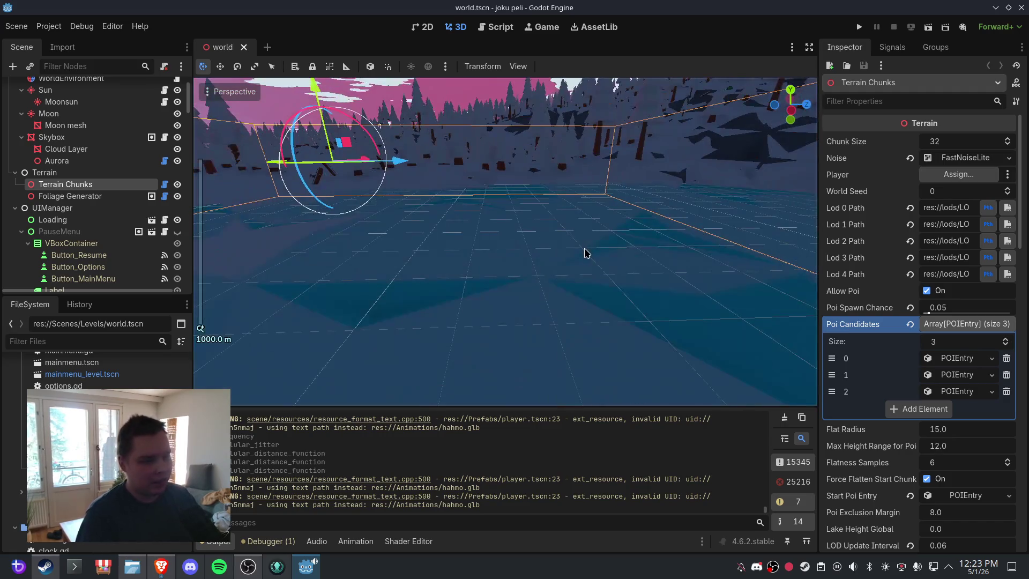
Undo the river_target edit in chunk.gd so rivers lerp to lake_height_global
left_click(504, 27)
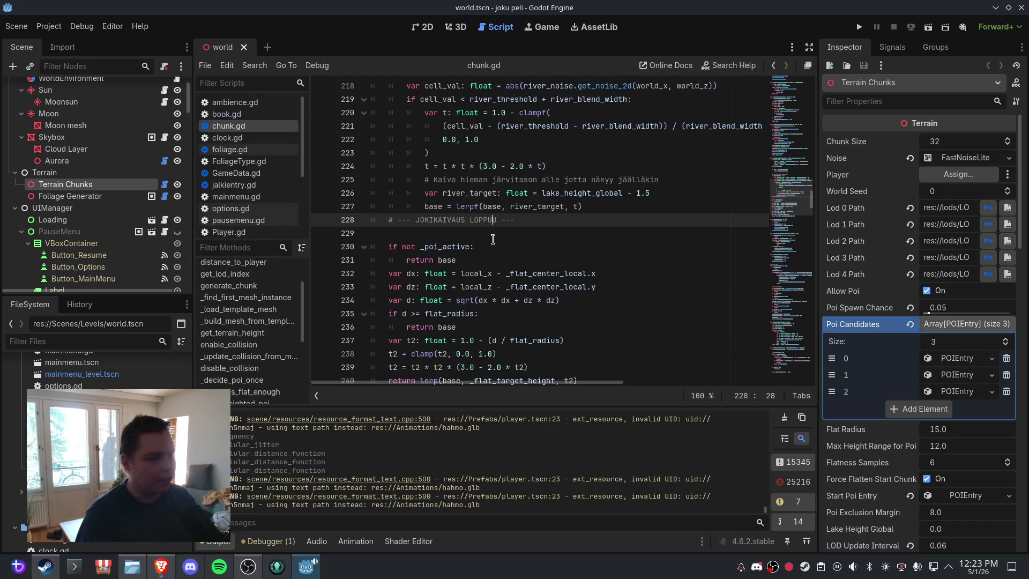
left_click(493, 238)
key("ctrl+z")
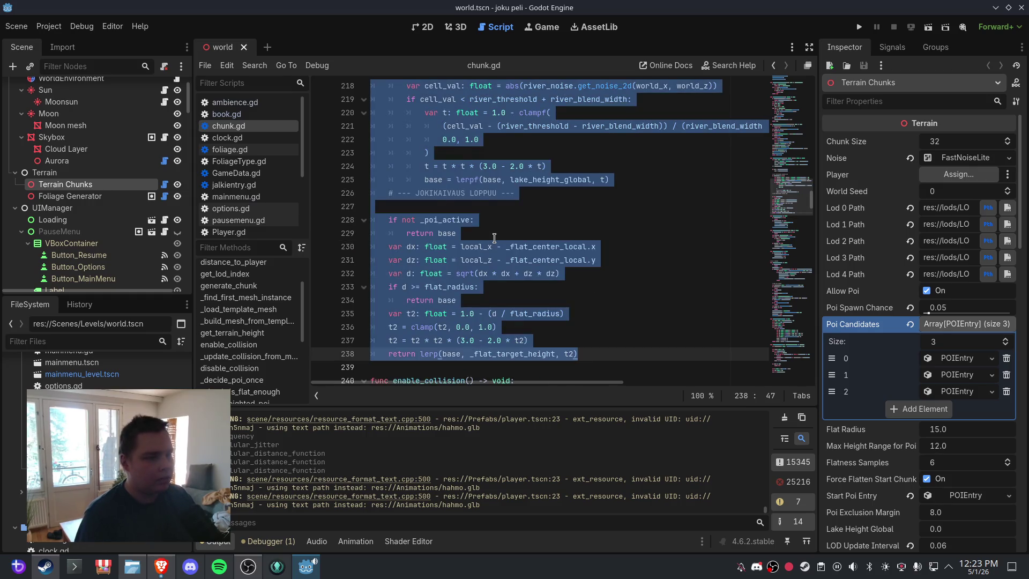
key("ctrl+shift+z")
Back in 3D, save the world scene and close it
left_click(455, 27)
left_click(16, 26)
left_click(32, 110)
left_click(244, 47)
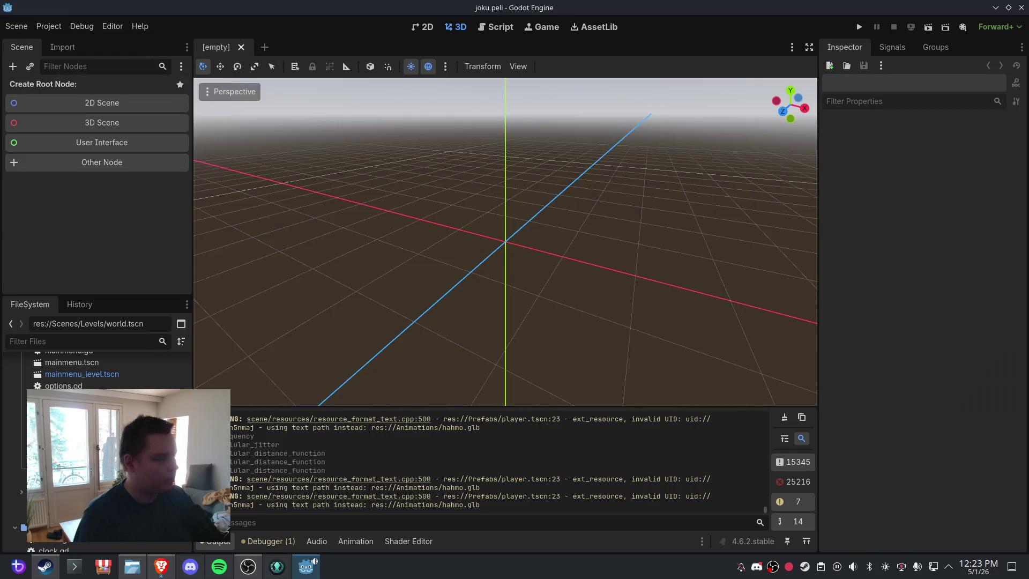
Reopen world.tscn, frame the Terrain Chunks node and view the terrain from low down
key("ctrl+shift+t")
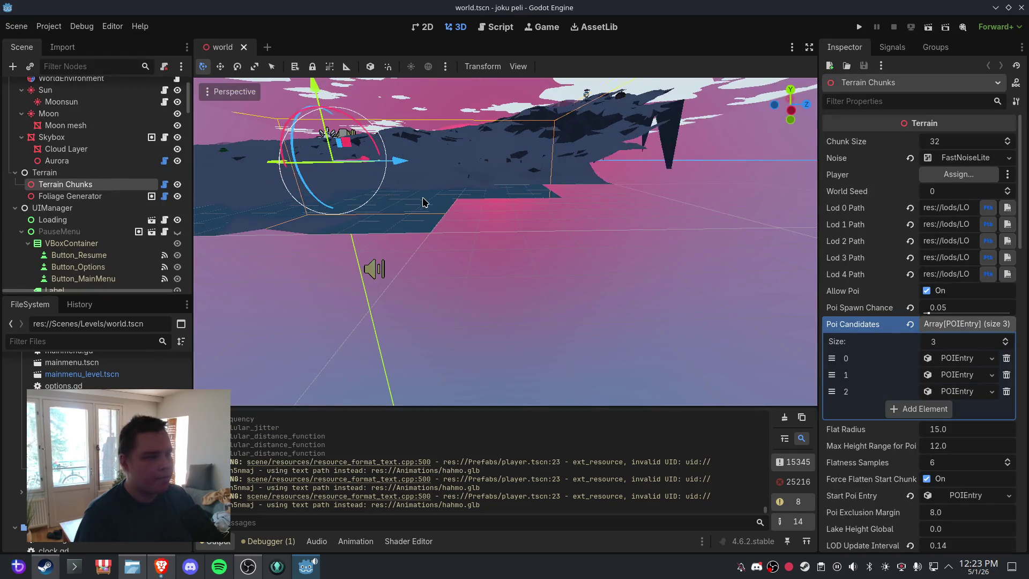
scroll(433, 199, "down", 10)
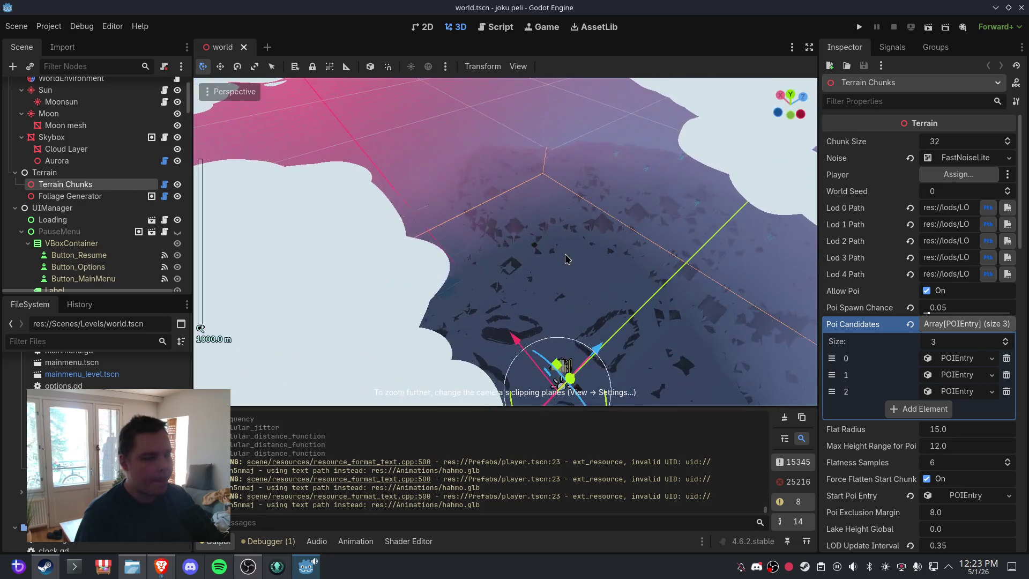
key("f")
mouse_move(595, 265)
left_mouse_down()
mouse_move(541, 228)
mouse_move(460, 225)
left_mouse_up()
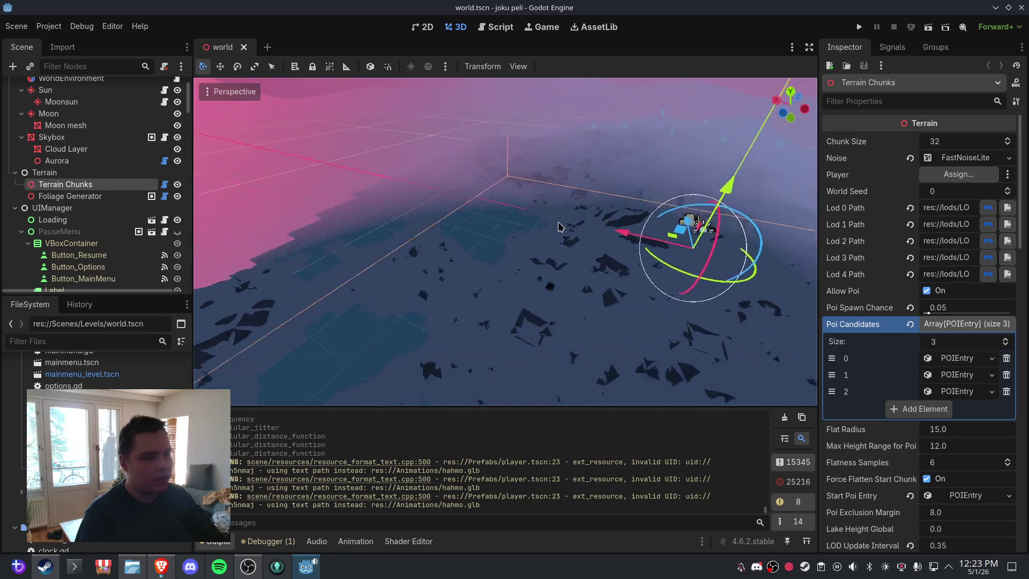
scroll(643, 271, "up", 5)
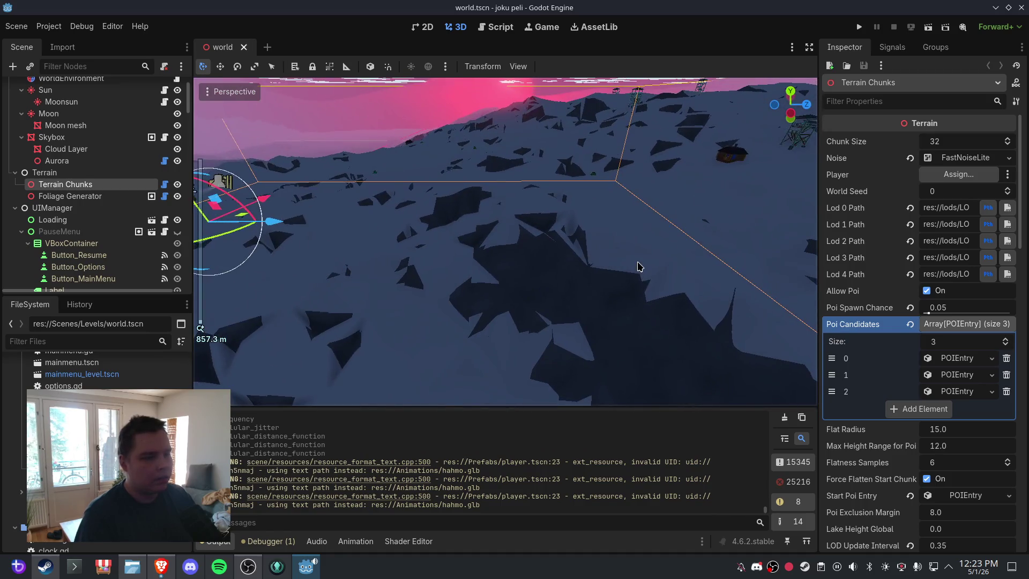
Orbit to look down on the regenerated terrain, then return to chunk.gd
mouse_move(638, 267)
left_mouse_down()
mouse_move(611, 188)
mouse_move(620, 242)
mouse_move(607, 220)
left_mouse_up()
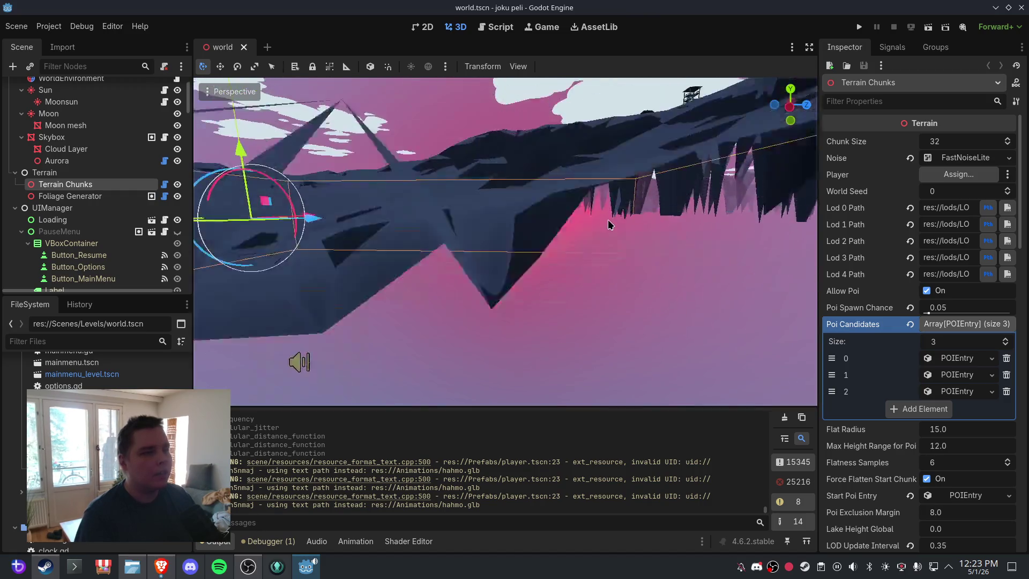
scroll(608, 220, "up", 3)
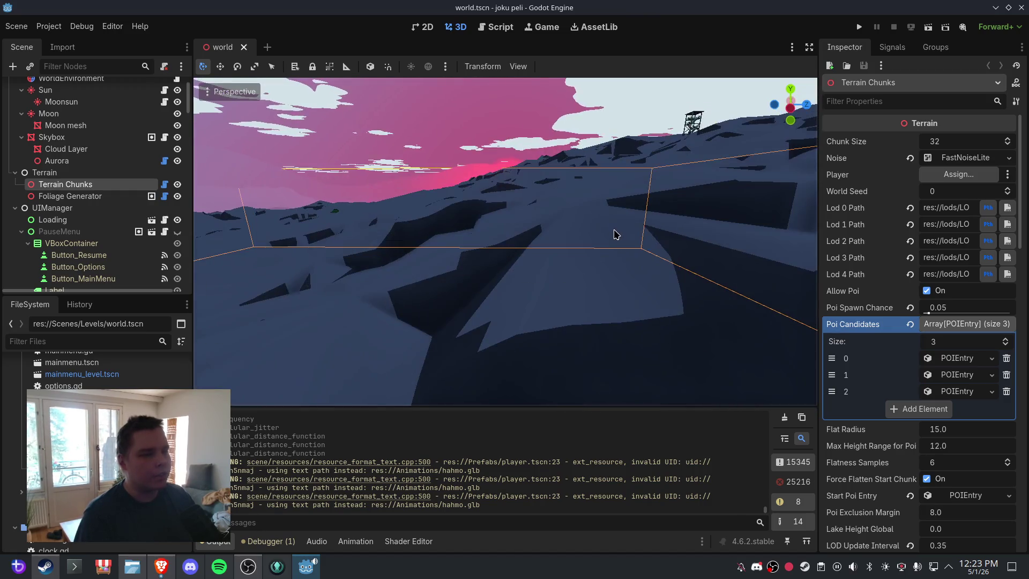
left_click_drag(616, 232, 663, 282)
scroll(659, 268, "up", 5)
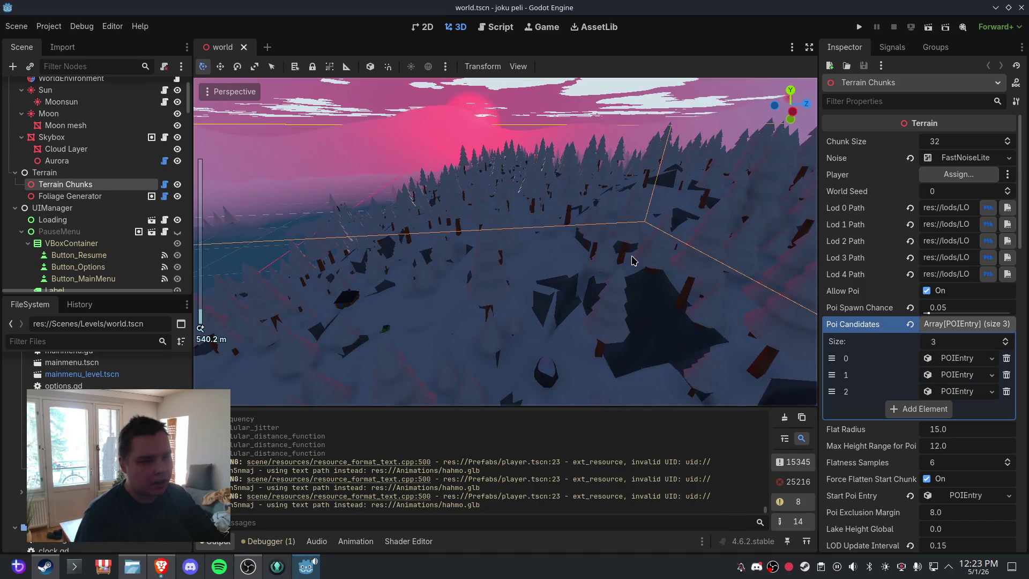
scroll(471, 239, "up", 4)
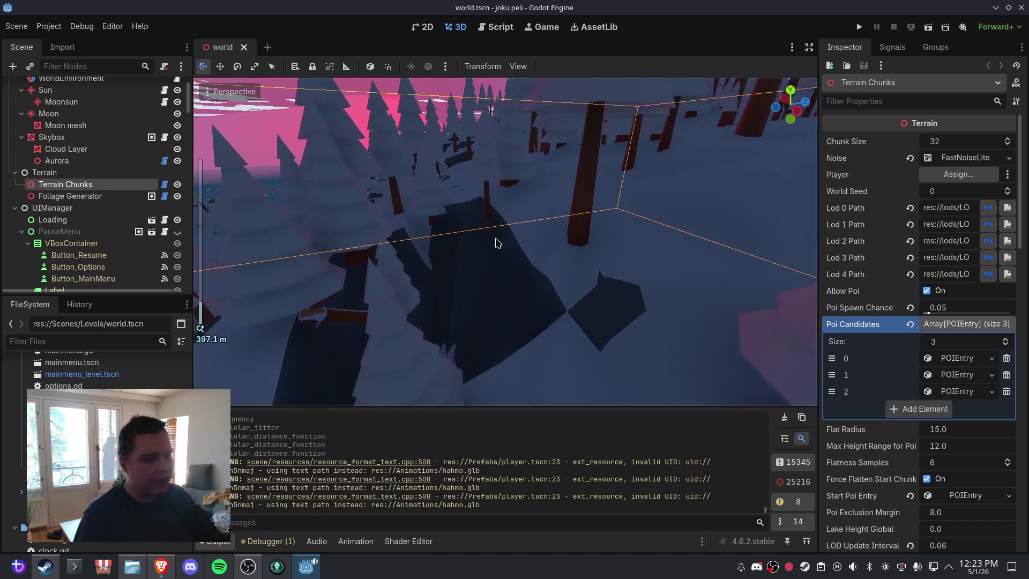
scroll(535, 300, "down", 5)
left_click(496, 27)
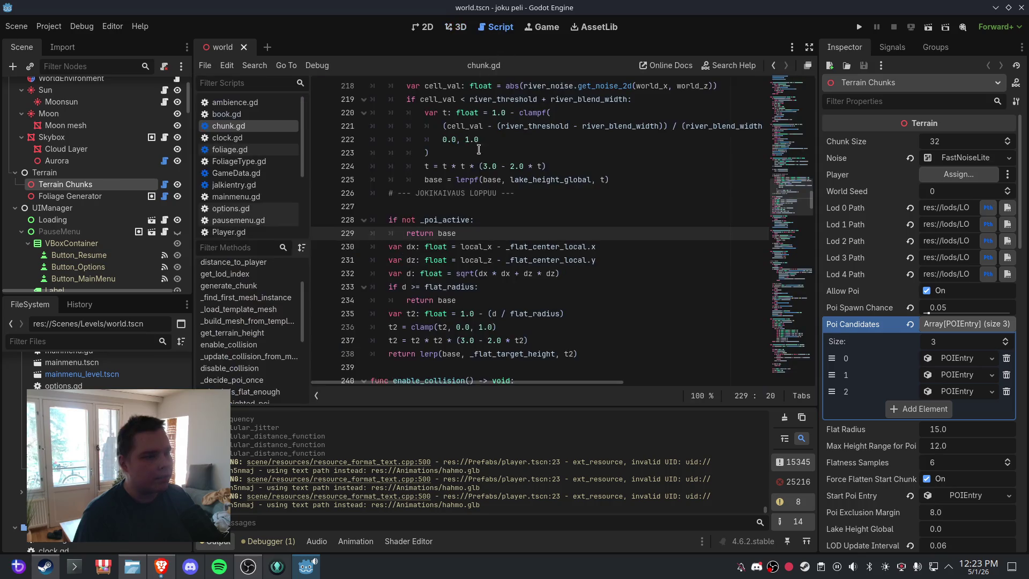
Undo the cell_val debug print and fix the closing parenthesis on line 218
left_click(506, 194)
scroll(529, 235, "up", 8)
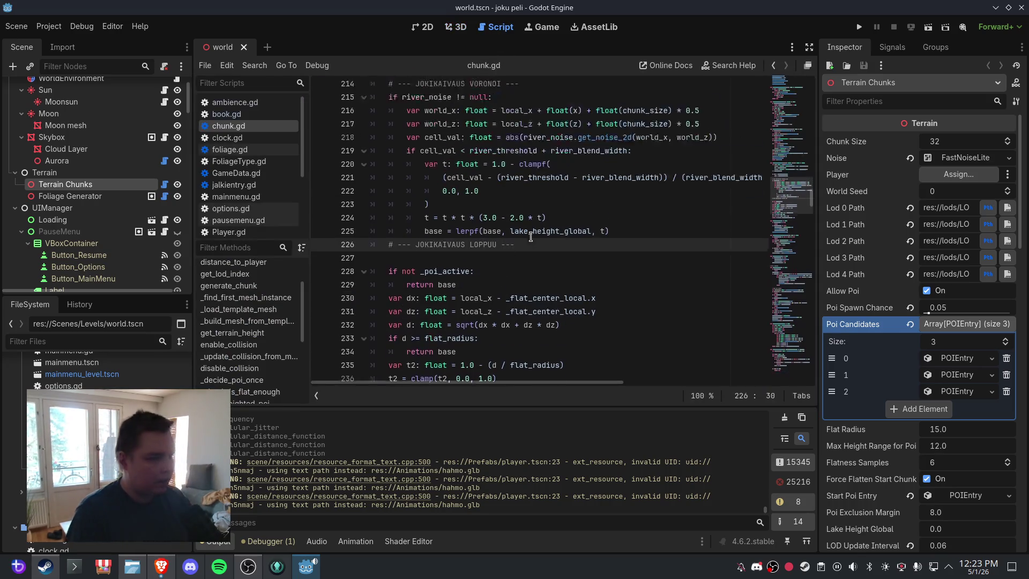
scroll(529, 235, "up", 10)
scroll(535, 241, "down", 10)
scroll(535, 241, "down", 7)
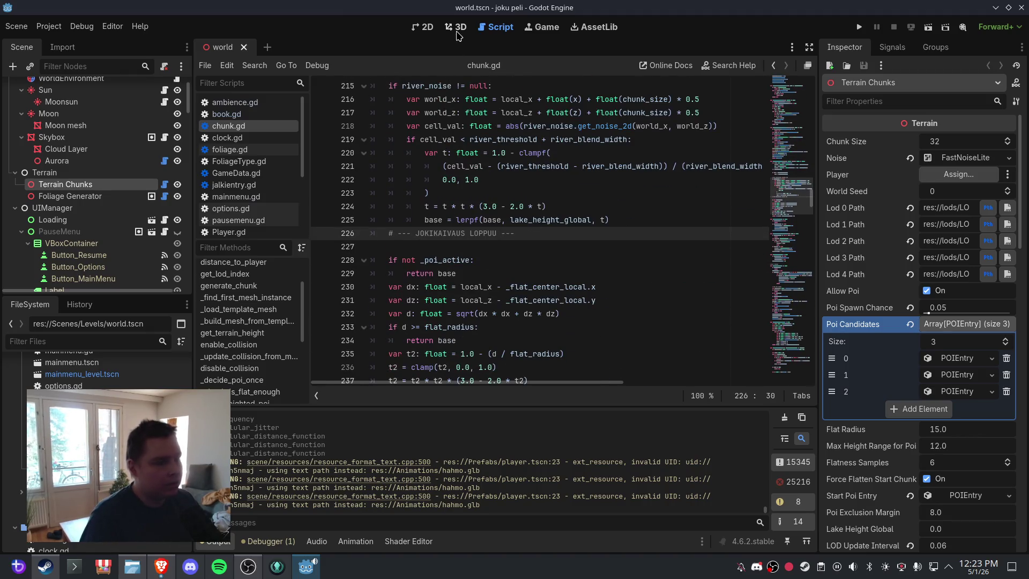
key("ctrl+z")
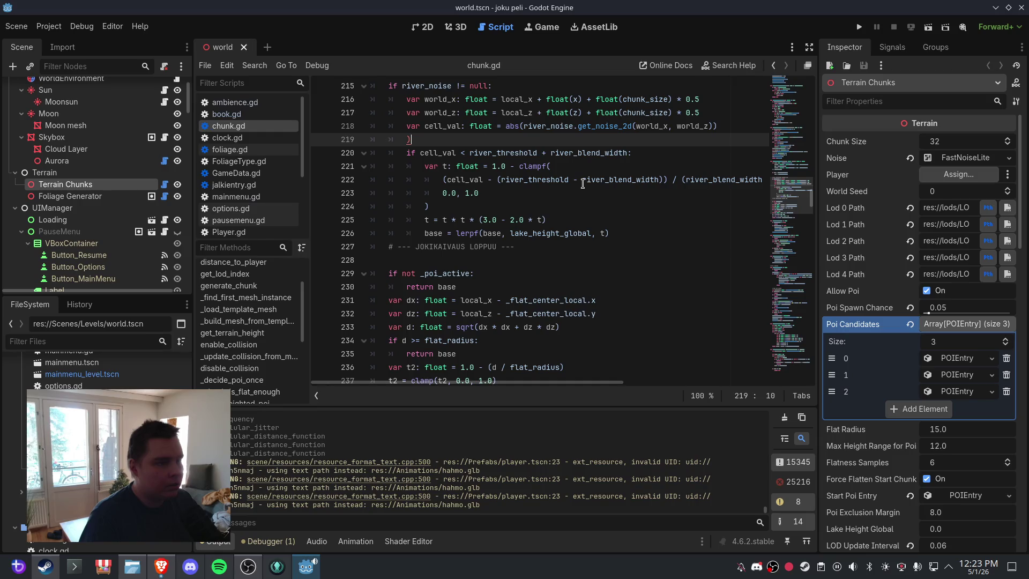
key("ctrl+z")
key("ctrl+z")
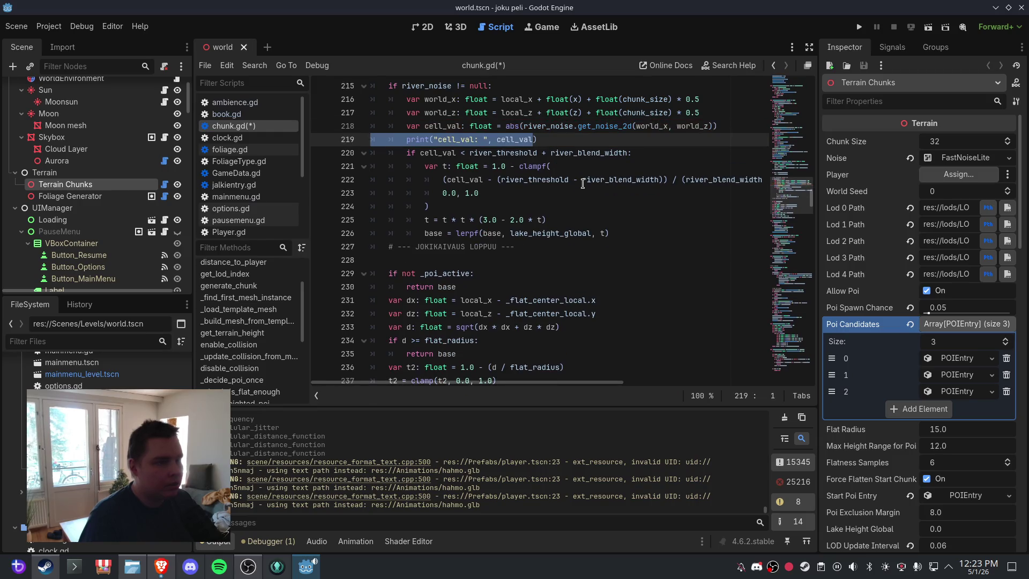
key("ctrl+z")
key("ctrl+z")
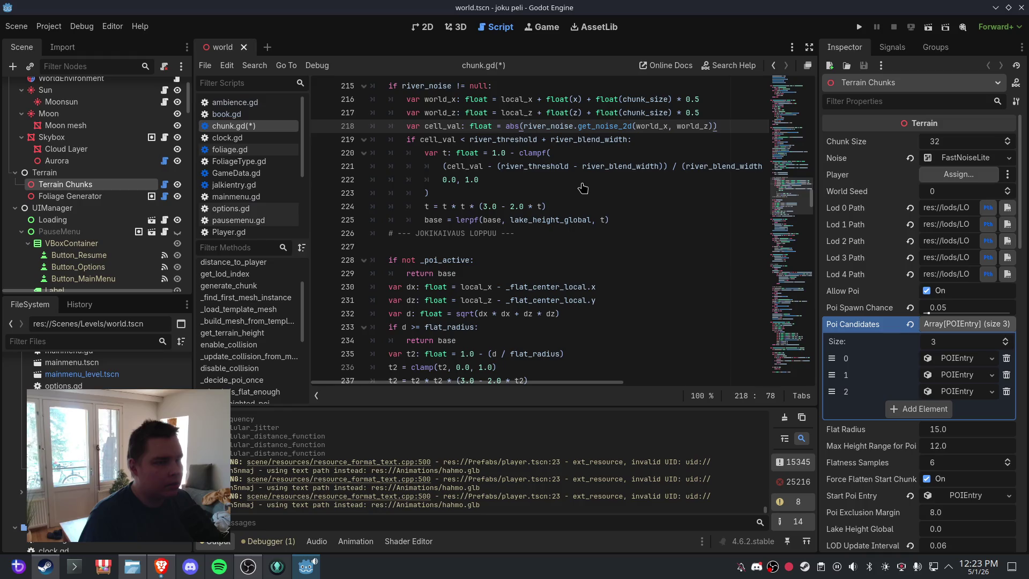
Save the world scene and return to the 3D terrain view
left_click(28, 33)
left_click(46, 108)
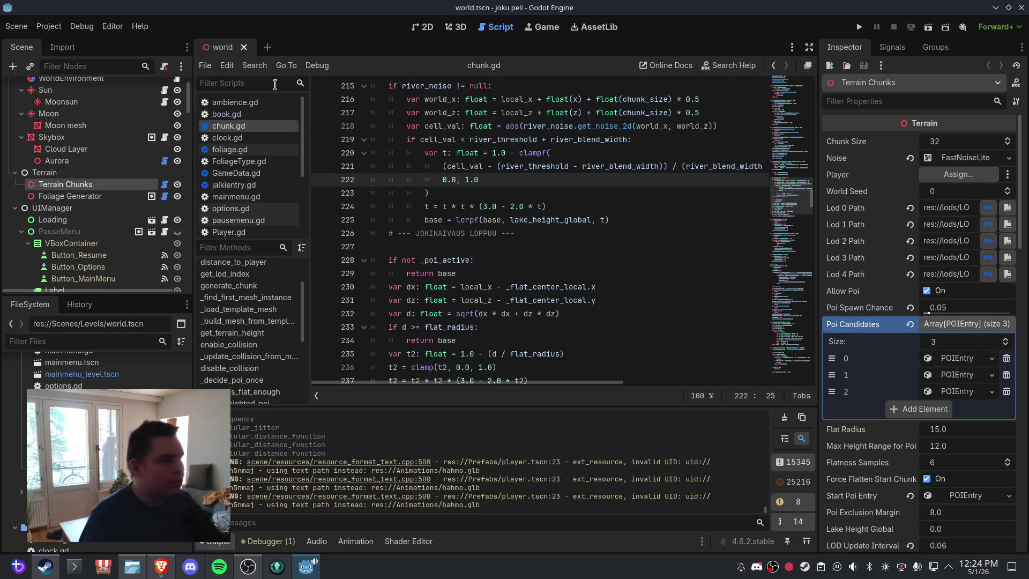
left_click(456, 27)
scroll(560, 240, "down", 10)
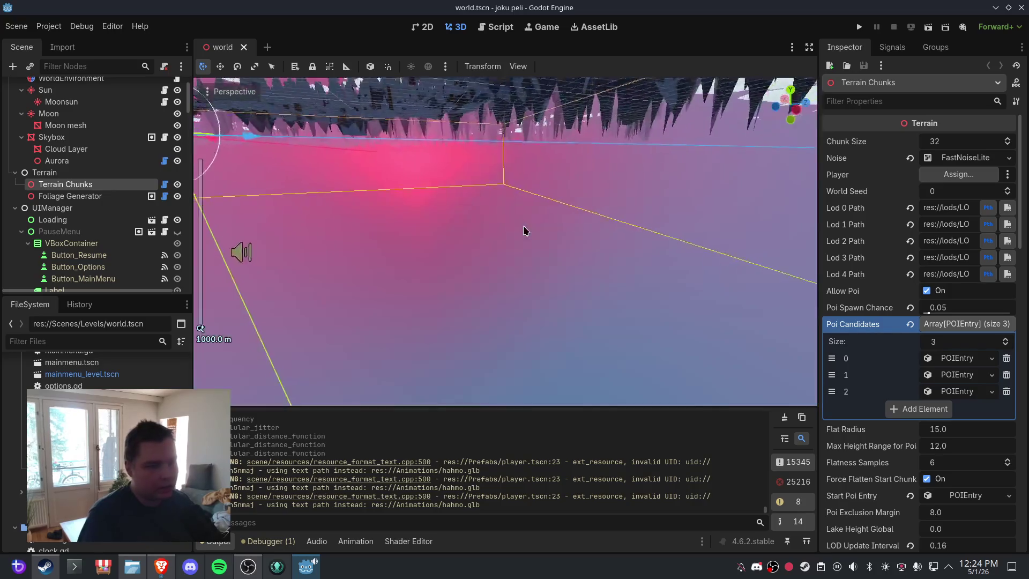
Zoom in and out on the river-carved terrain
scroll(524, 230, "up", 2)
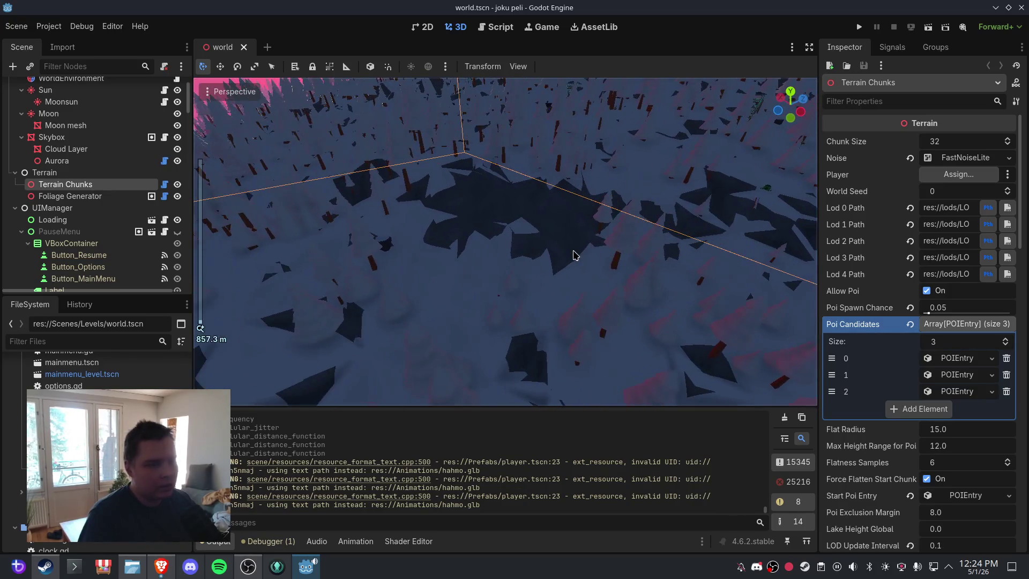
scroll(571, 262, "up", 3)
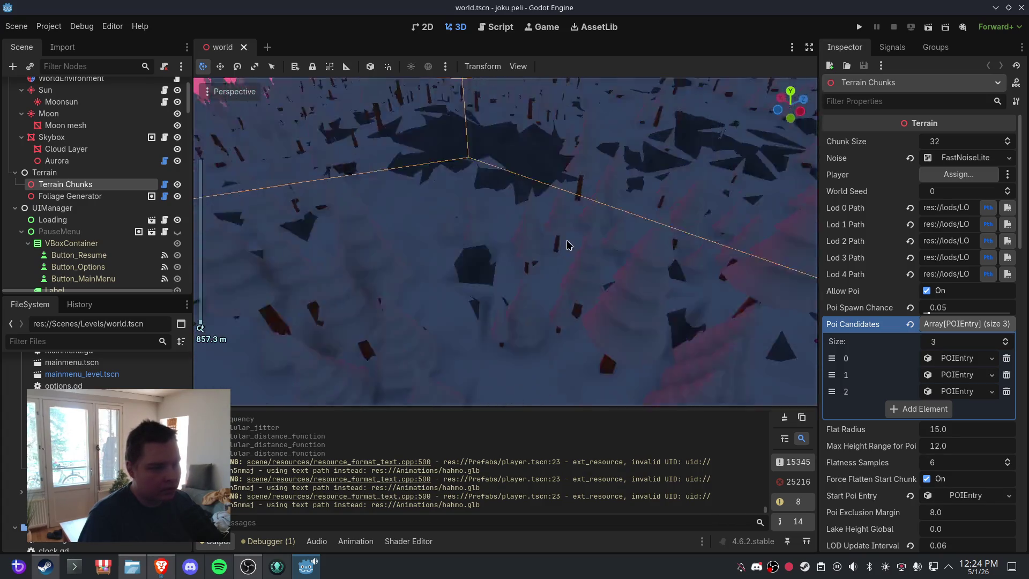
scroll(579, 247, "up", 2)
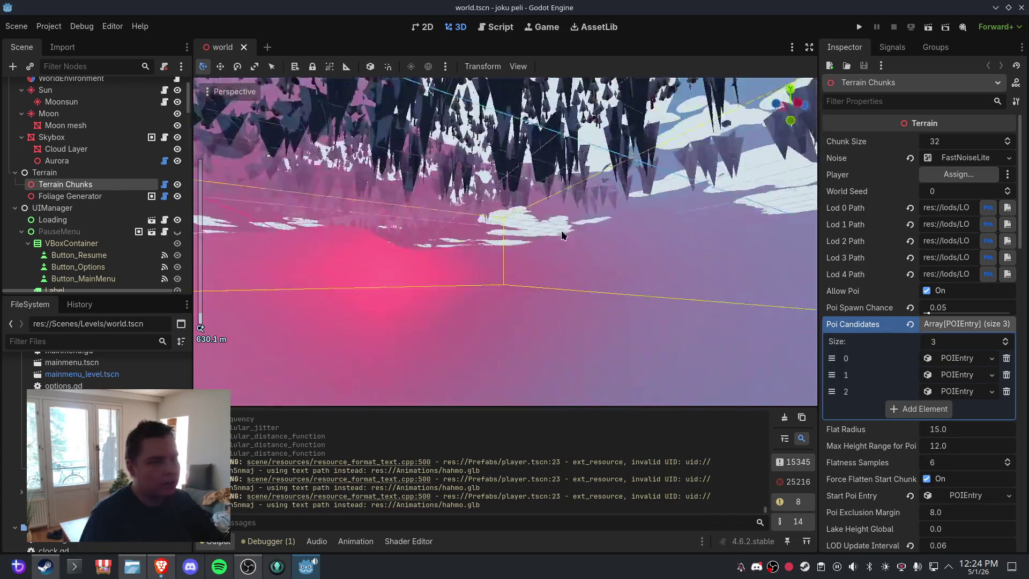
scroll(556, 224, "up", 3)
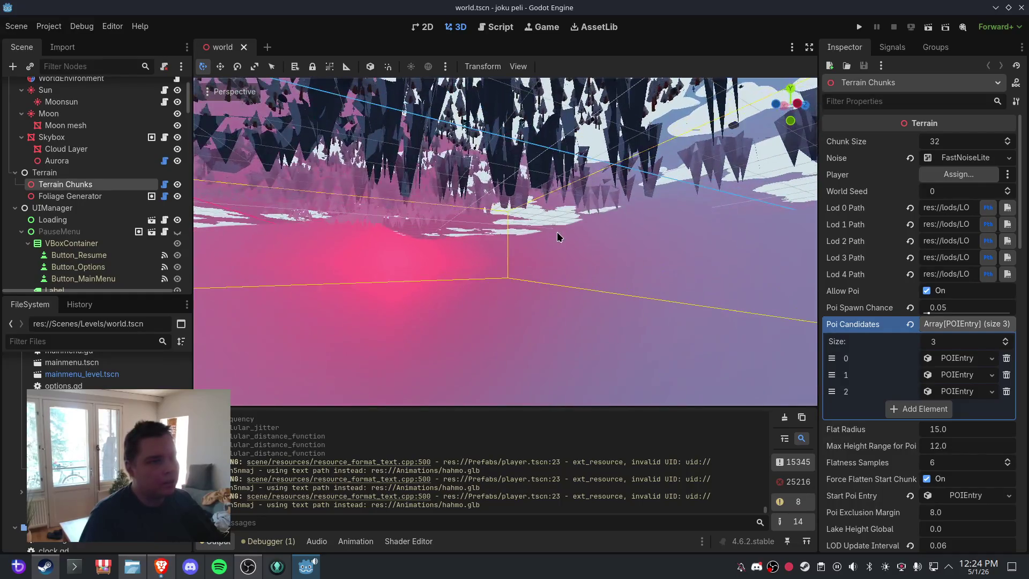
scroll(455, 256, "down", 5)
View the terrain and forest from above, then bring up chunk.gd's river-carving code
mouse_move(413, 252)
left_mouse_down()
mouse_move(375, 291)
mouse_move(679, 284)
left_mouse_up()
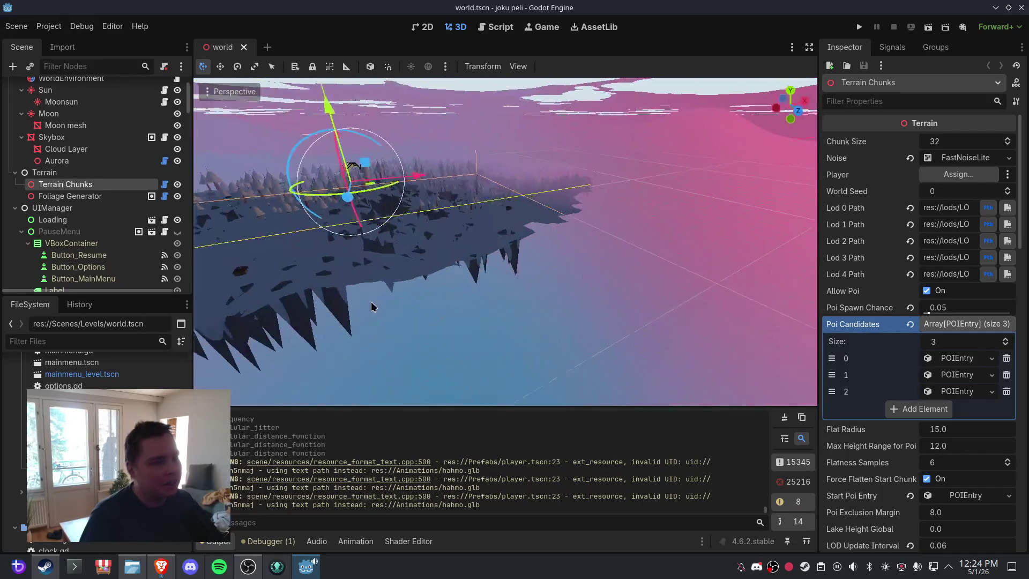
scroll(374, 290, "up", 5)
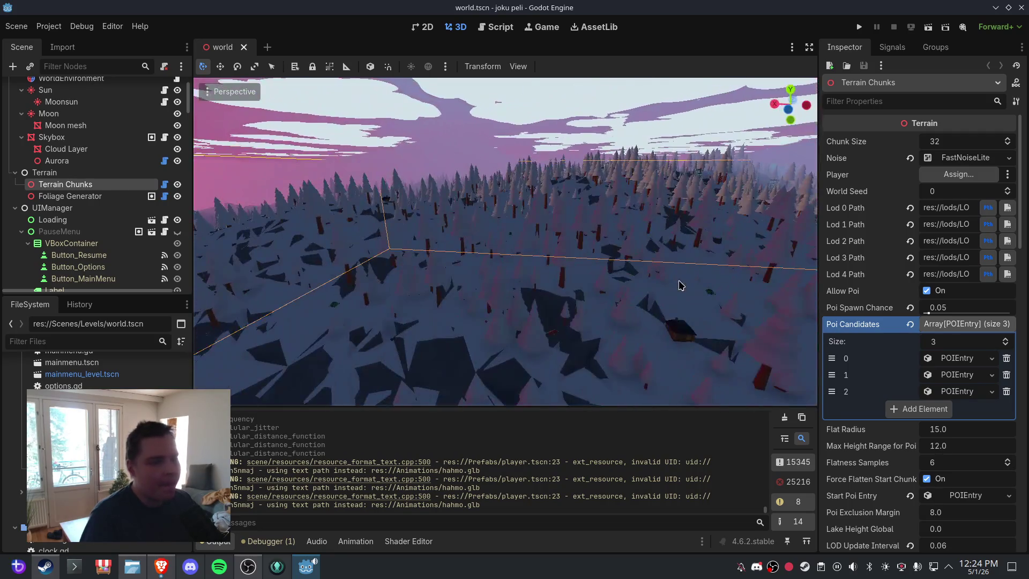
scroll(679, 284, "down", 5)
scroll(589, 241, "up", 4)
mouse_move(519, 211)
left_mouse_down()
mouse_move(530, 243)
mouse_move(513, 244)
left_mouse_up()
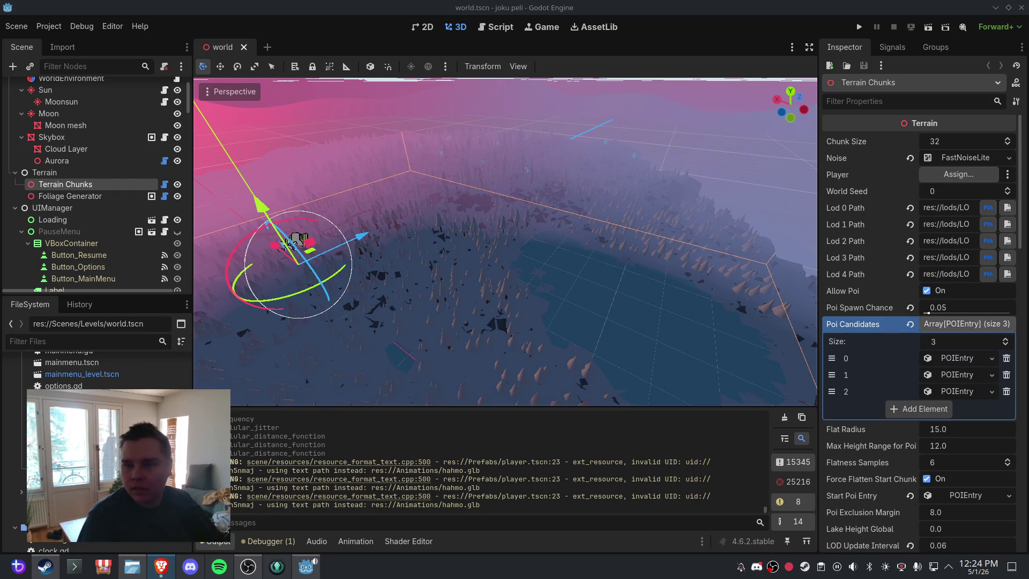
type("4")
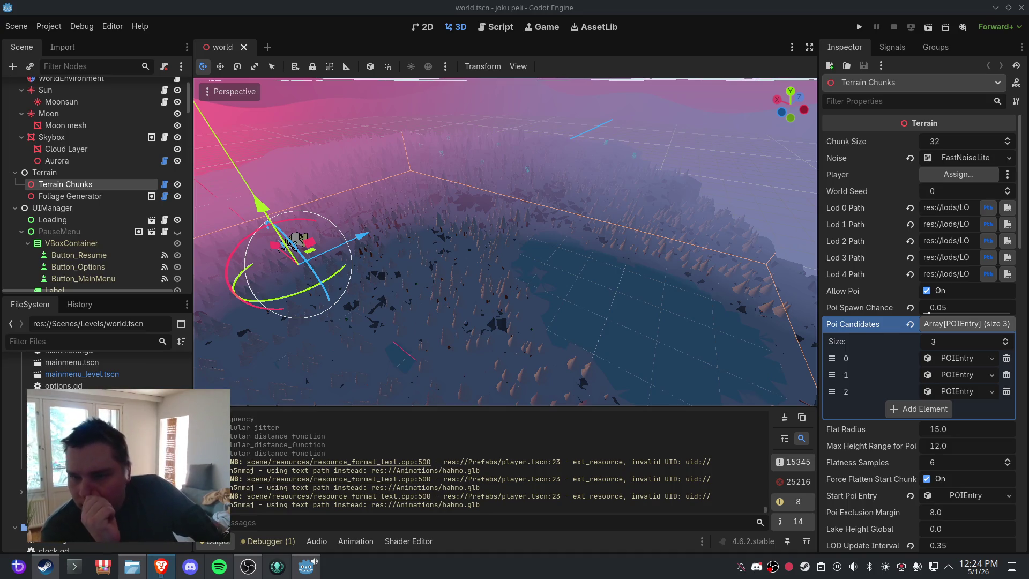
key("ctrl+F3")
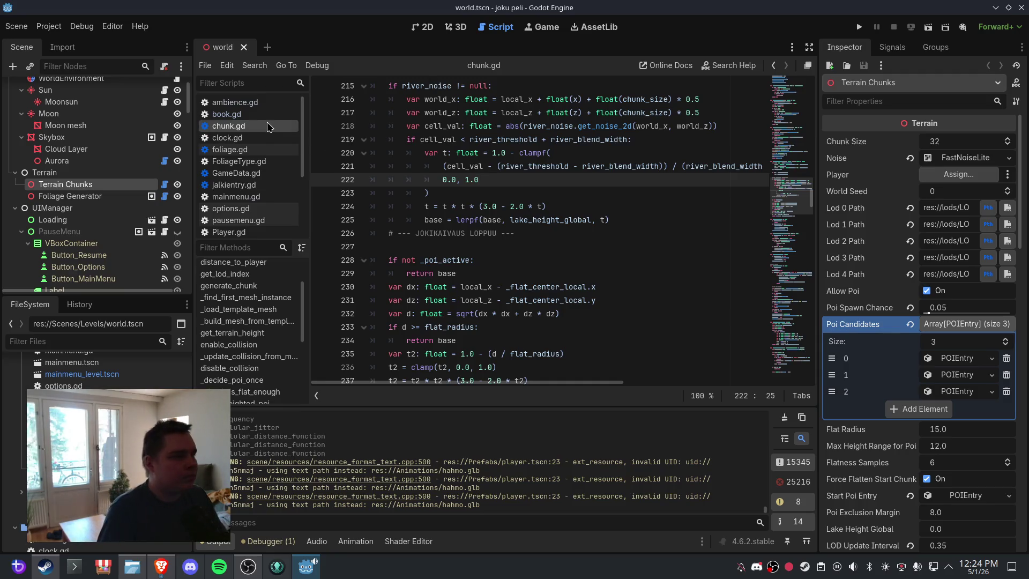
Select all of the code in chunk.gd, then all of the code in terrain.gd
left_click(408, 151)
key("ctrl+a")
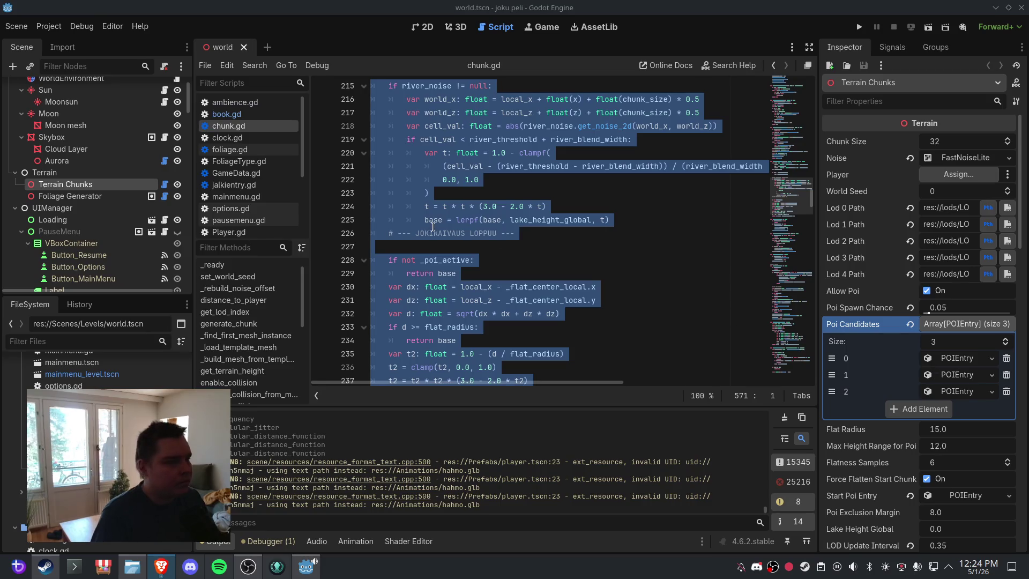
left_click(249, 172)
left_click(429, 210)
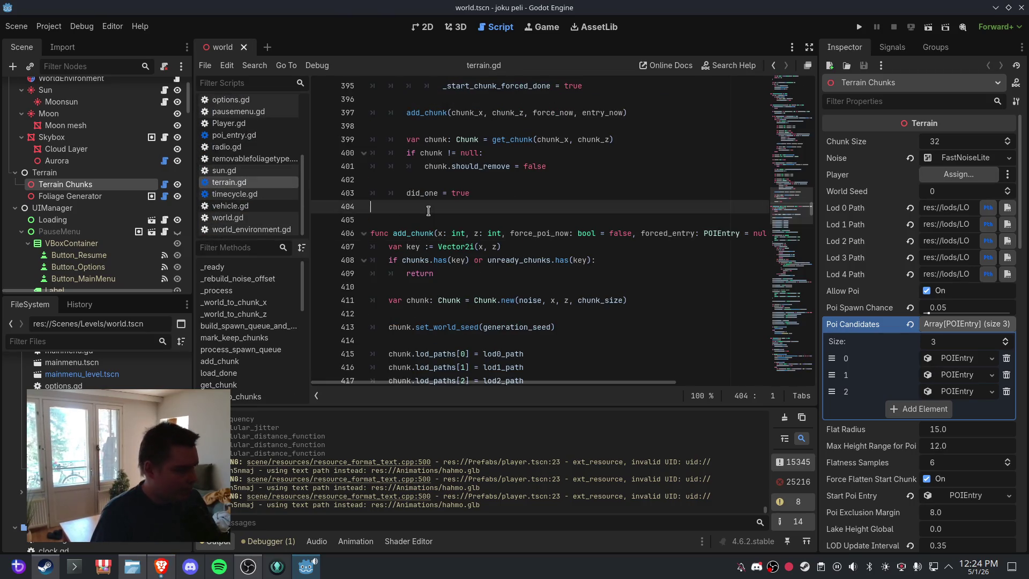
key("ctrl+a")
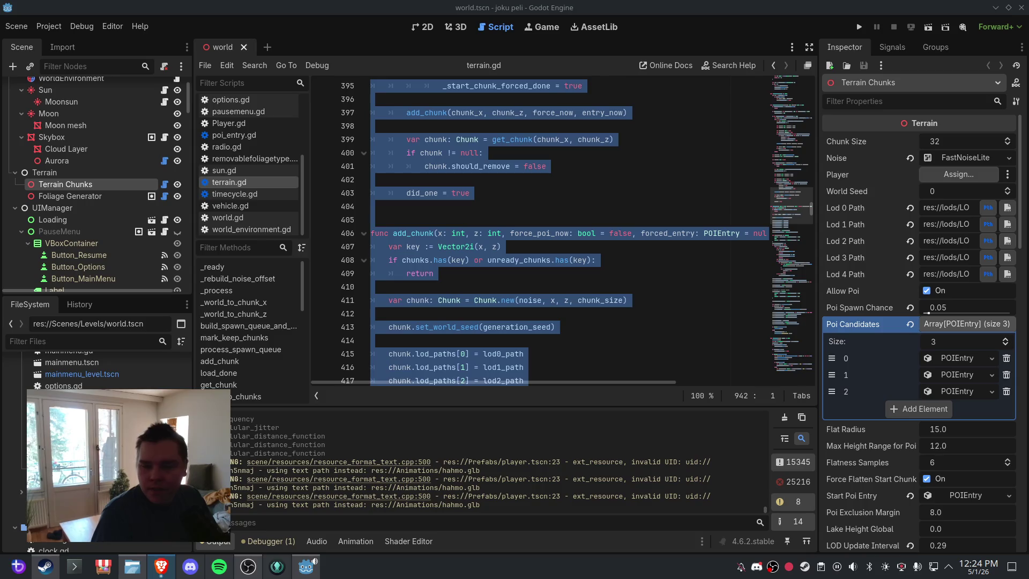
Look over world.gd, then return to the 3D view with Terrain Chunks selected
left_click(230, 217)
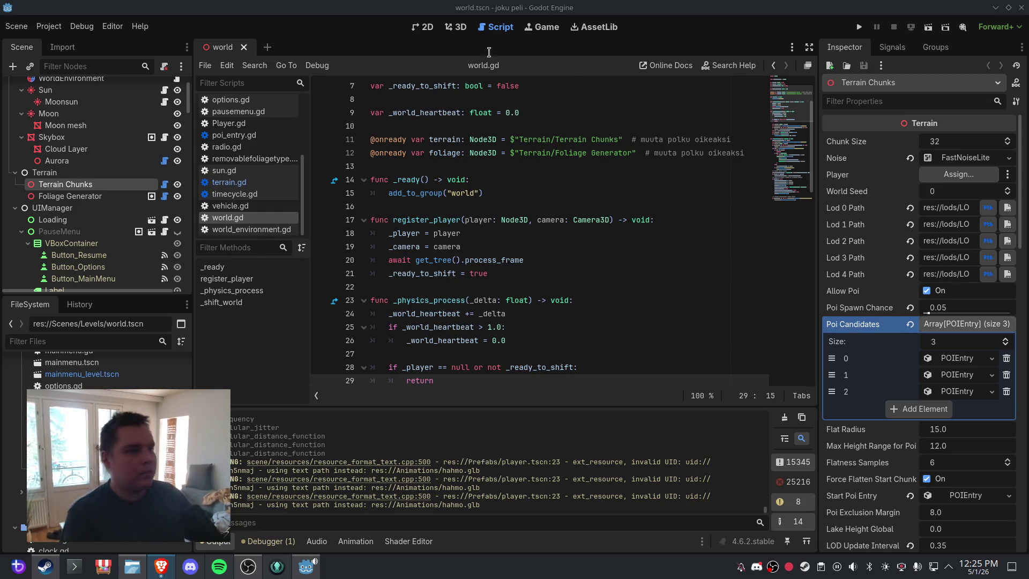
left_click(459, 27)
left_click(115, 195)
left_click(116, 186)
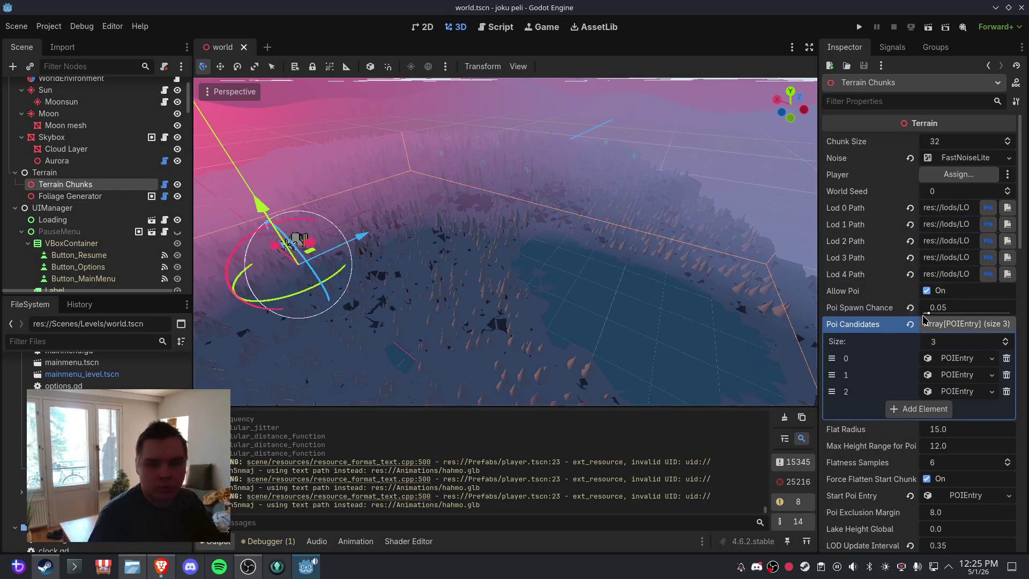
Revert the River Noise cellular distance function to Euclidean
scroll(1004, 409, "down", 15)
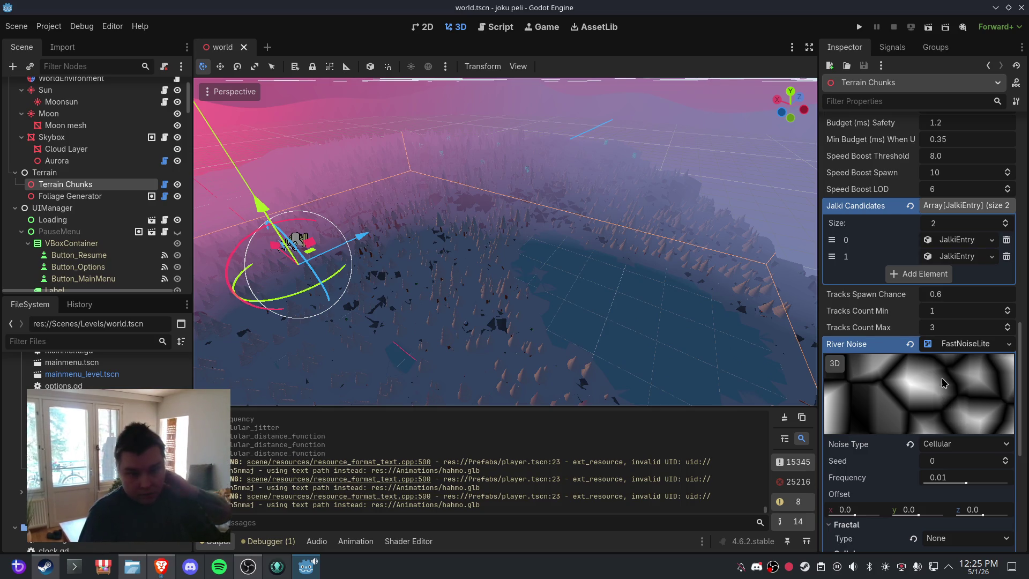
scroll(942, 377, "down", 2)
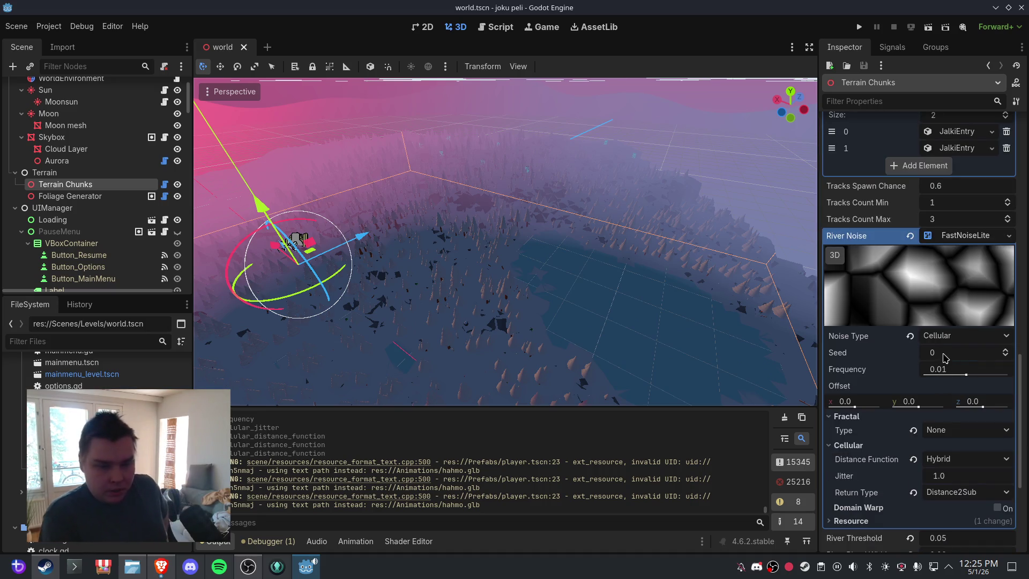
scroll(944, 358, "down", 1)
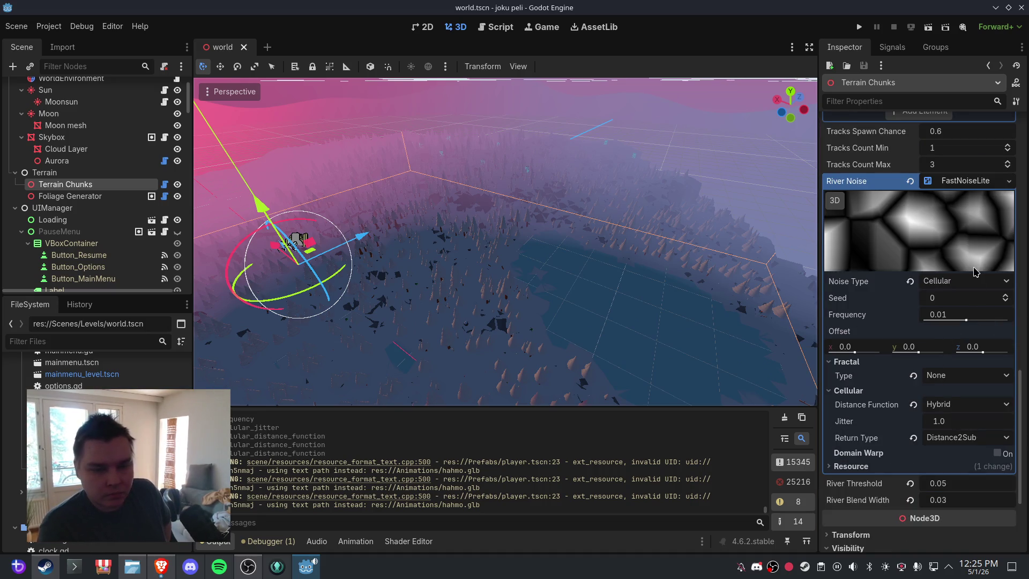
left_click(913, 404)
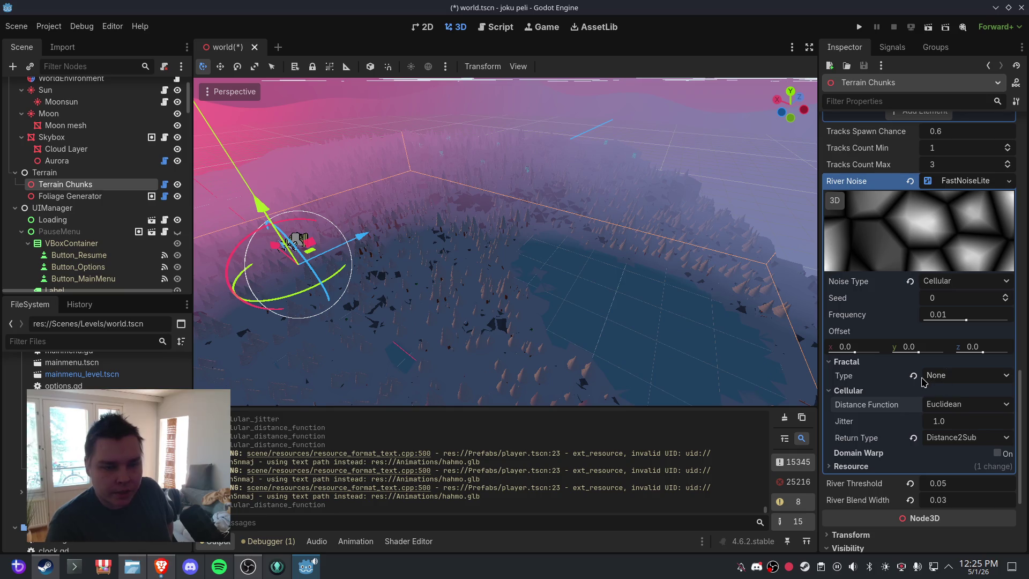
scroll(942, 391, "down", 3)
Save world.tscn and switch to the script editor
left_click(16, 27)
left_click(30, 114)
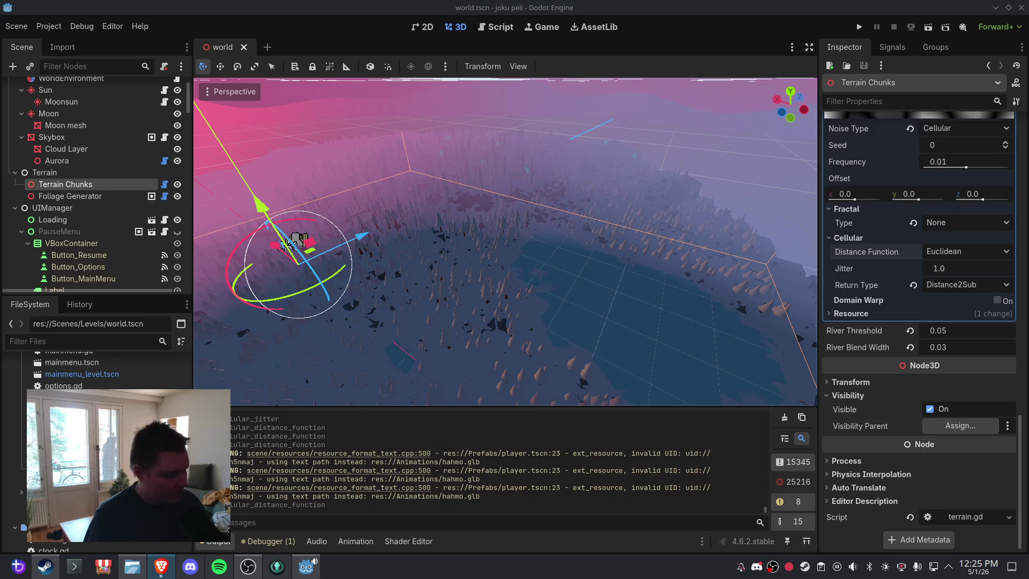
left_click(496, 27)
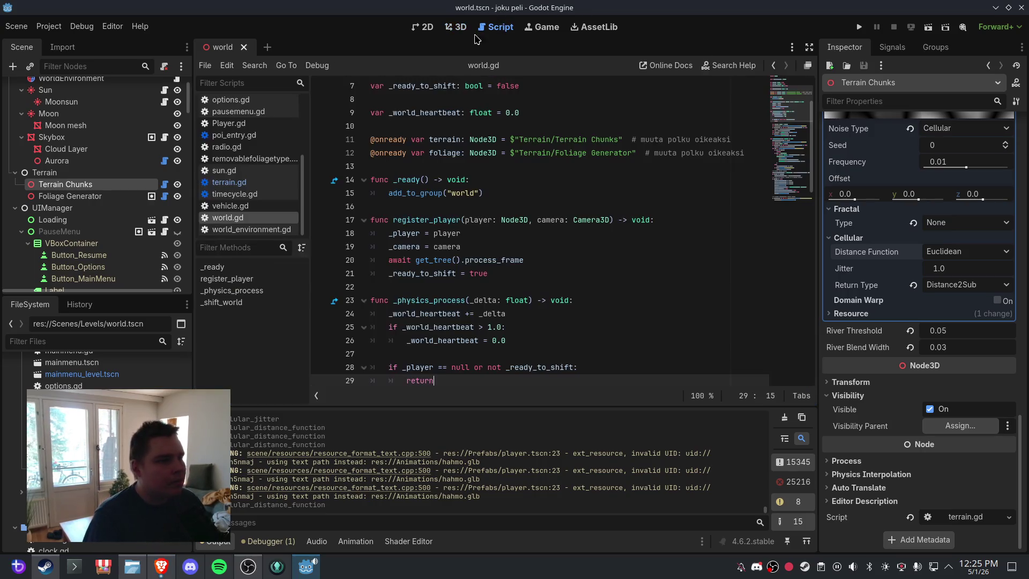
Replace chunk.gd's river-carving block with one requiring 'base > lake_height_global', and save it
left_click(257, 129)
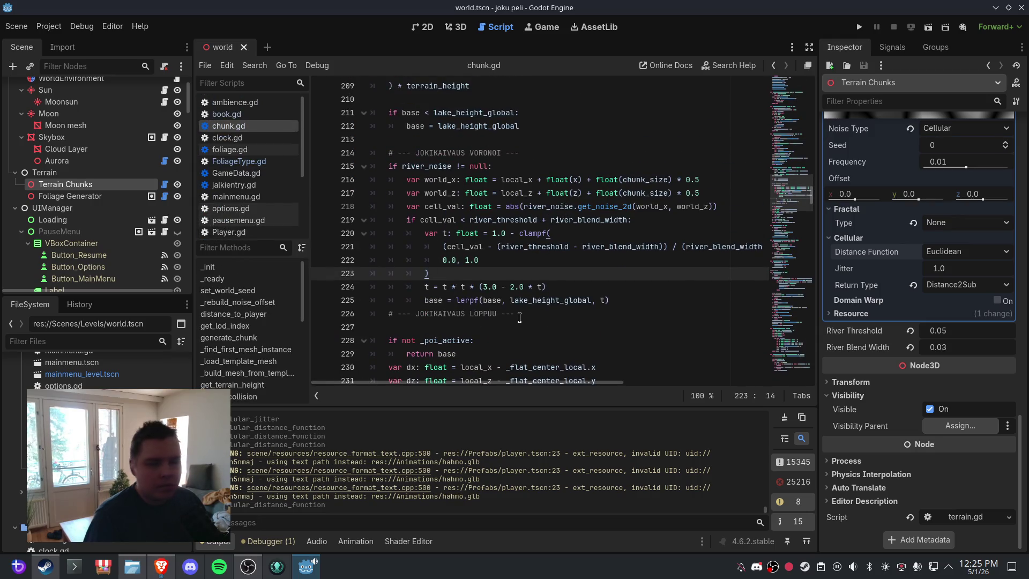
mouse_move(526, 318)
left_mouse_down()
mouse_move(394, 236)
mouse_move(388, 161)
left_mouse_up()
key("ctrl+v")
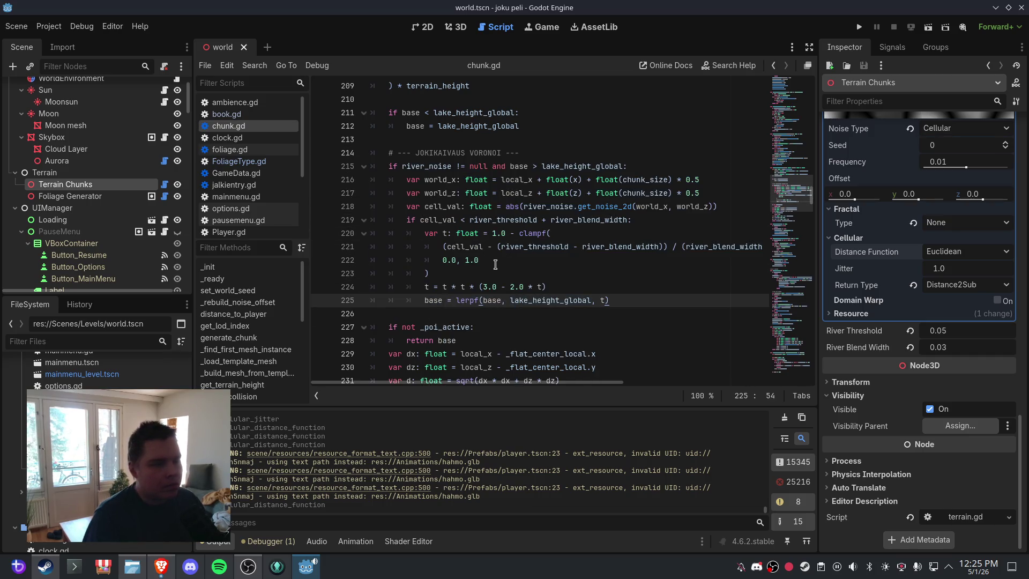
left_click(502, 268)
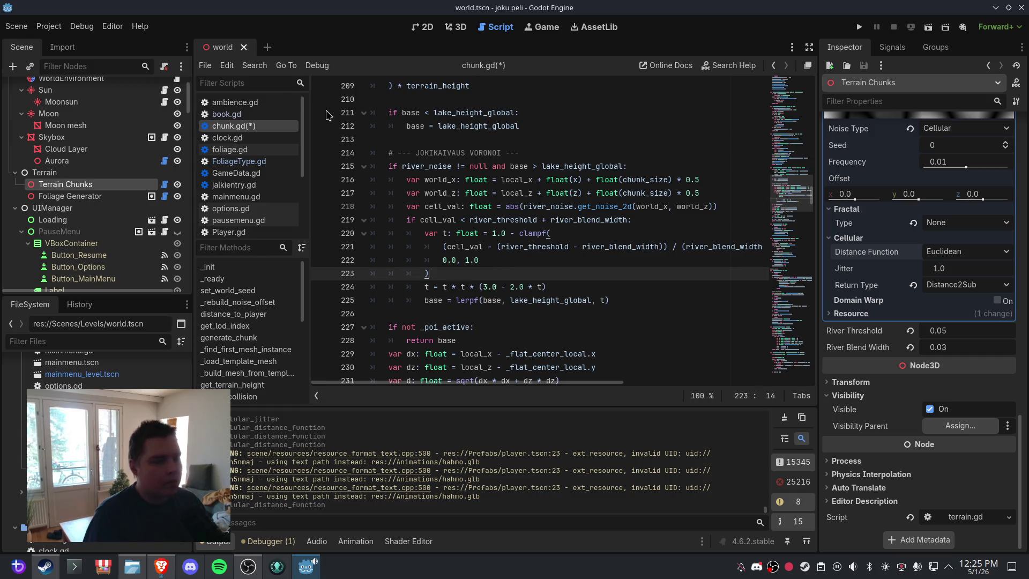
left_click(16, 27)
left_click(33, 109)
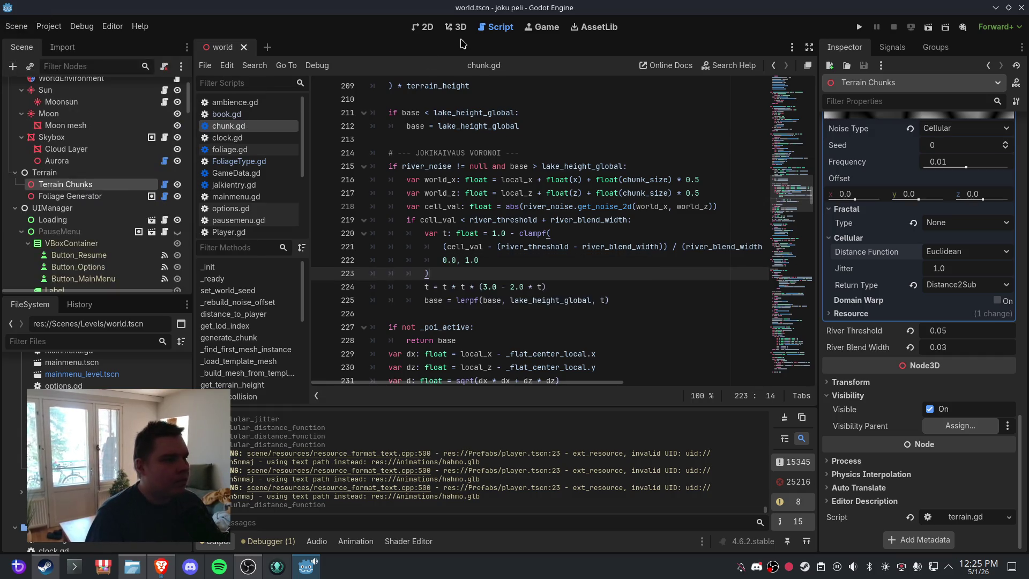
Return to the 3D view, then close and reopen the world scene
left_click(455, 27)
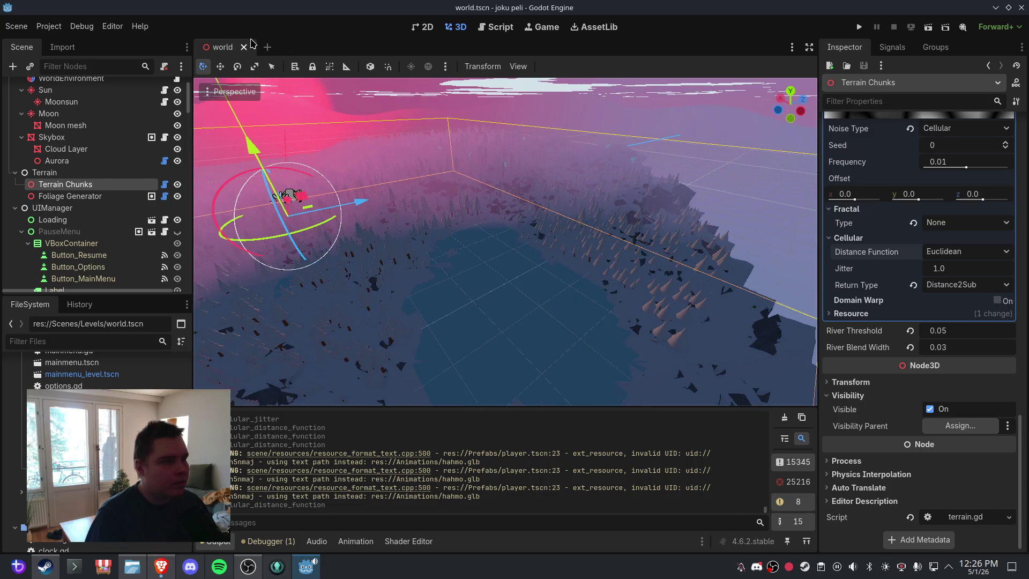
left_click(244, 47)
key("ctrl+shift+t")
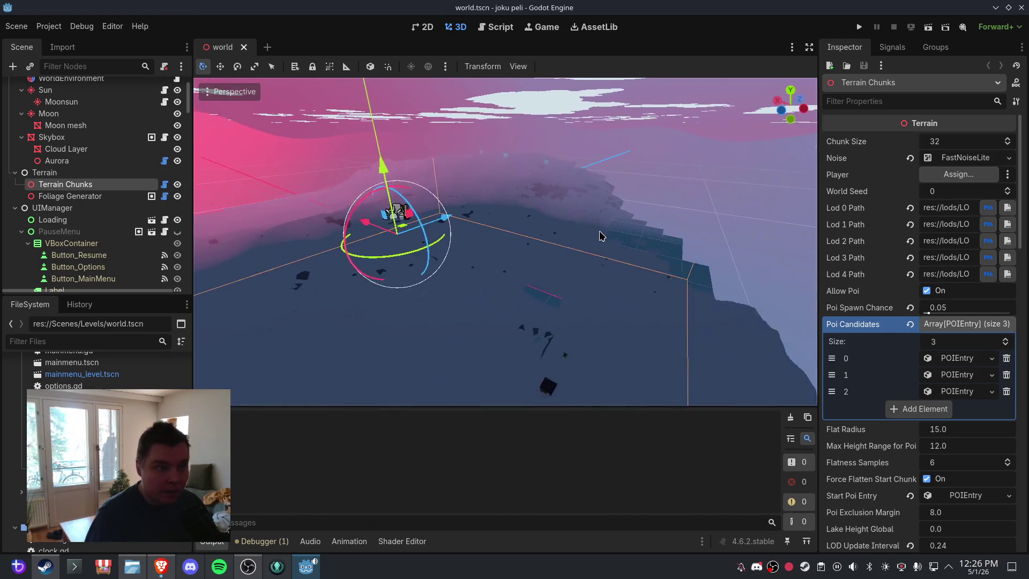
scroll(571, 178, "down", 5)
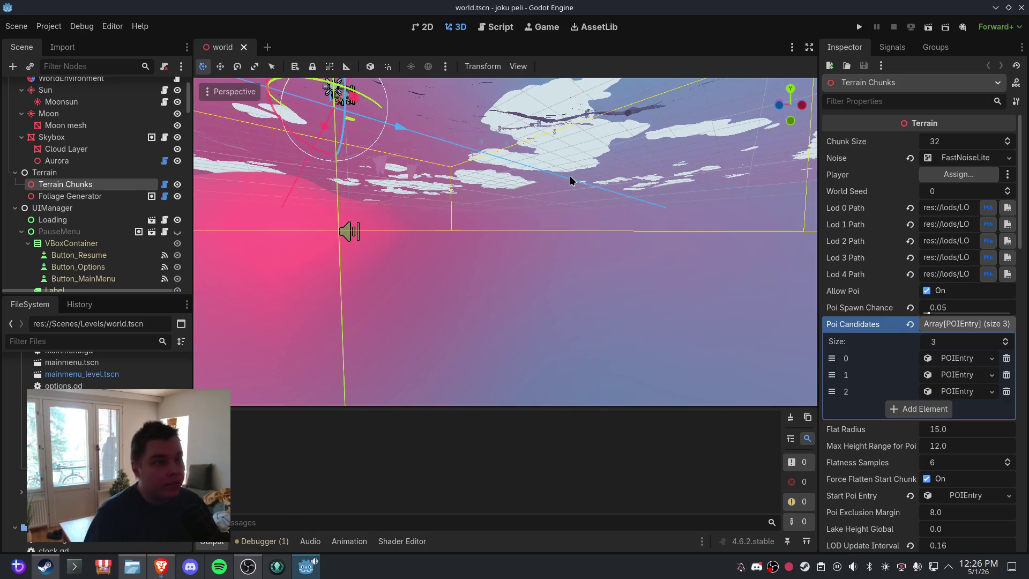
mouse_move(571, 178)
left_mouse_down()
mouse_move(519, 176)
mouse_move(560, 206)
mouse_move(568, 146)
mouse_move(541, 270)
mouse_move(551, 285)
mouse_move(555, 252)
mouse_move(541, 291)
mouse_move(542, 264)
left_mouse_up()
scroll(557, 198, "up", 2)
scroll(555, 250, "up", 2)
scroll(546, 260, "down", 2)
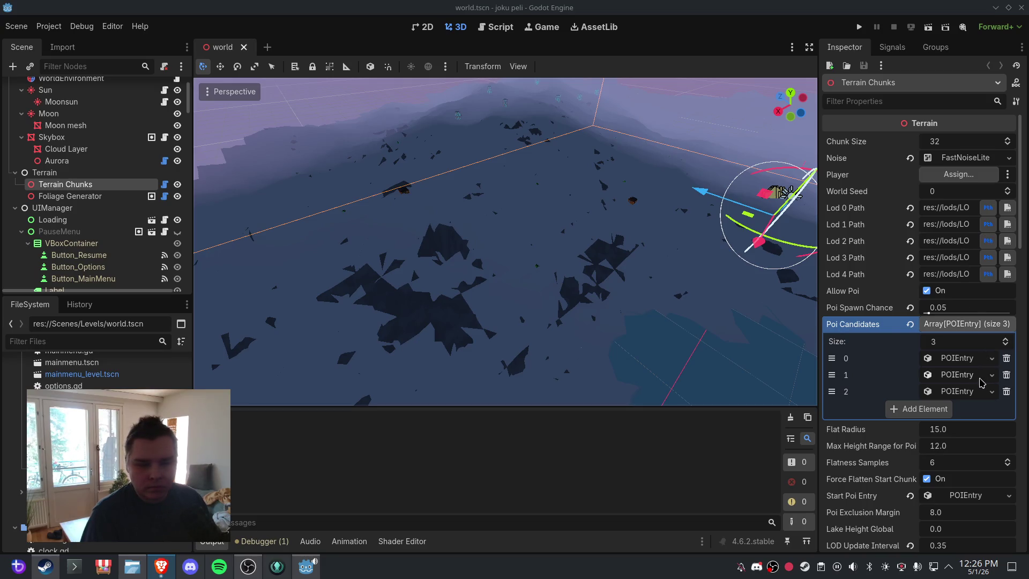
scroll(984, 376, "down", 10)
scroll(984, 375, "down", 3)
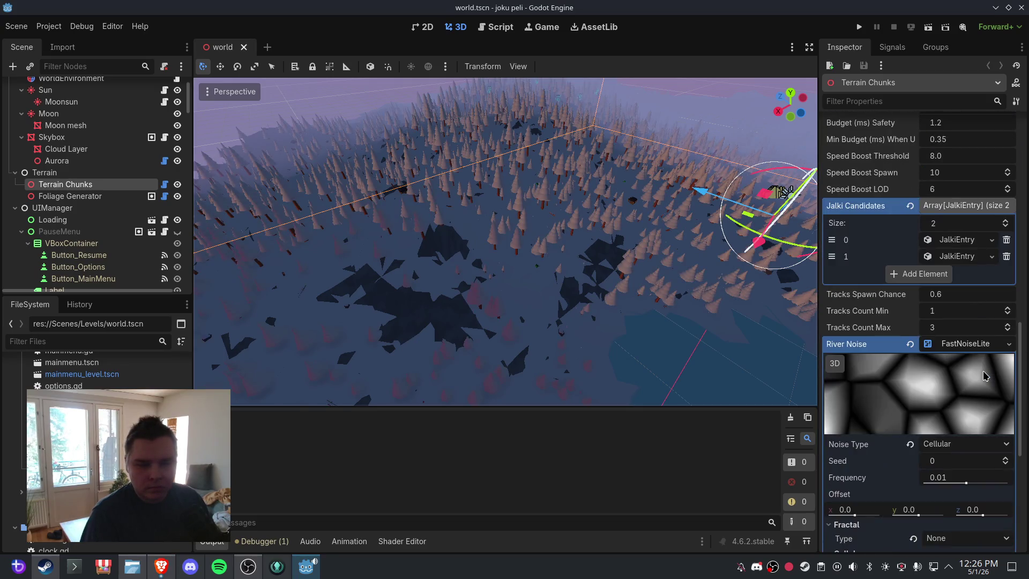
Set River Blend Width to 0.04 and save the world scene
scroll(985, 360, "down", 3)
left_click(958, 499)
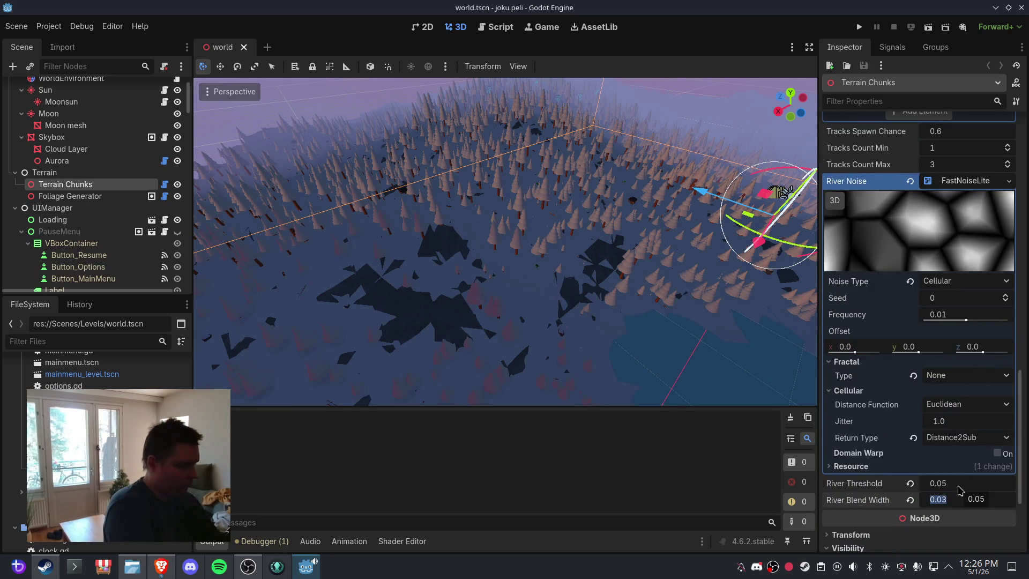
type("0.04")
key("Return")
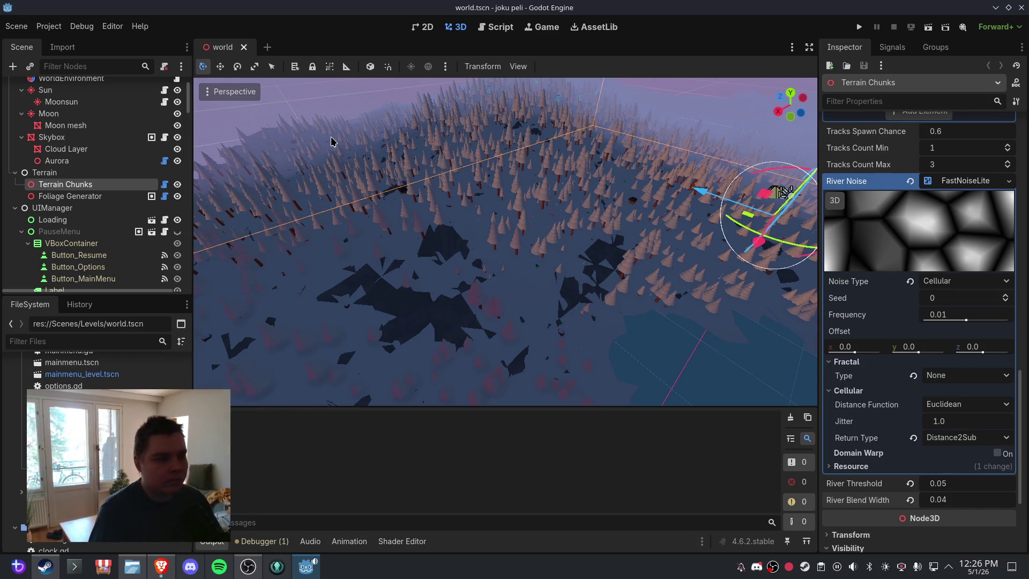
left_click(16, 26)
left_click(41, 110)
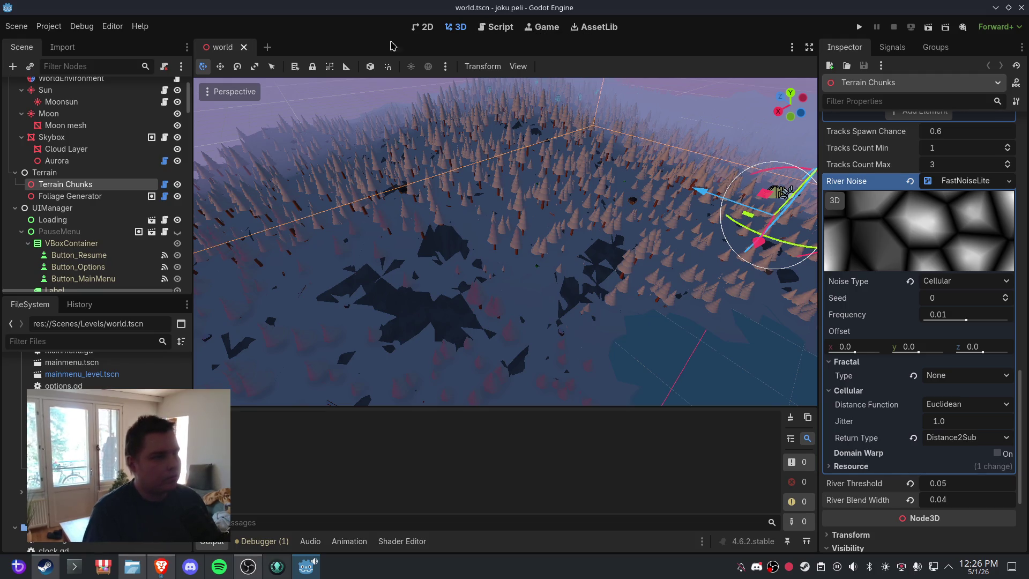
Close world.tscn with Save & Close and reopen it
left_click(244, 46)
left_click(461, 325)
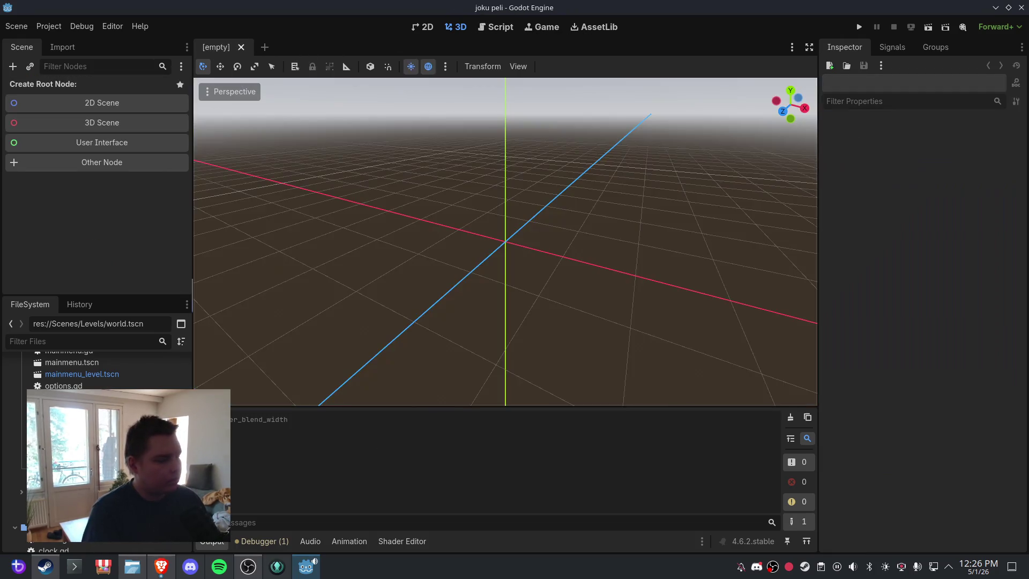
key("ctrl+shift+t")
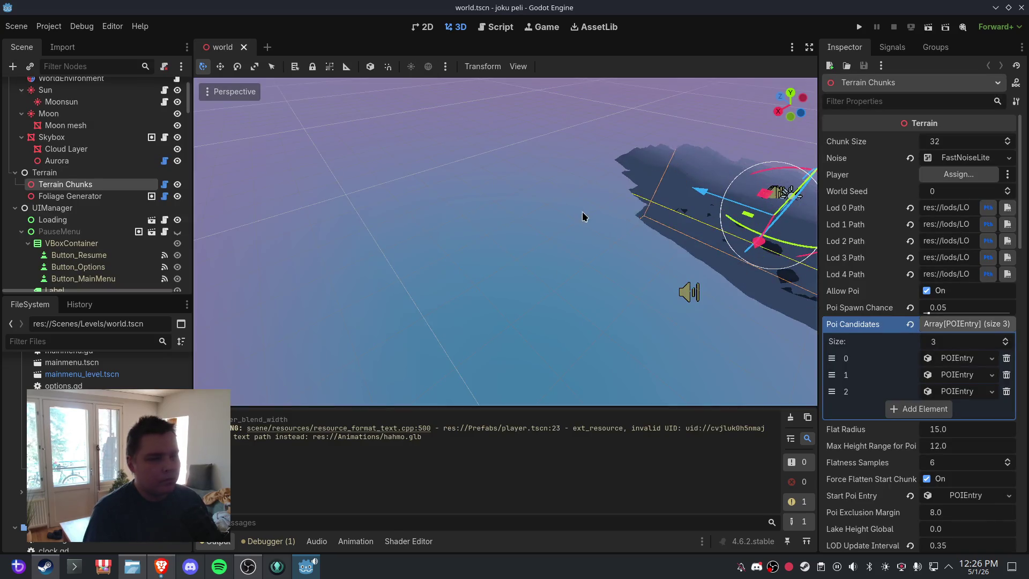
scroll(556, 223, "up", 5)
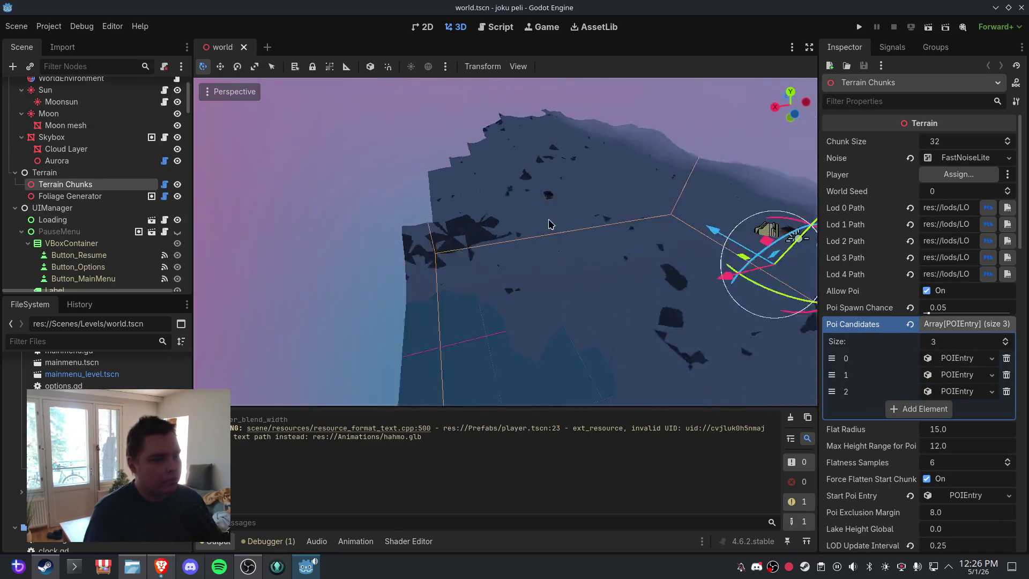
mouse_move(556, 223)
left_mouse_down()
mouse_move(572, 139)
mouse_move(566, 181)
mouse_move(514, 257)
mouse_move(542, 218)
mouse_move(567, 223)
mouse_move(475, 221)
mouse_move(574, 228)
mouse_move(502, 211)
left_mouse_up()
scroll(570, 213, "down", 3)
scroll(518, 222, "down", 2)
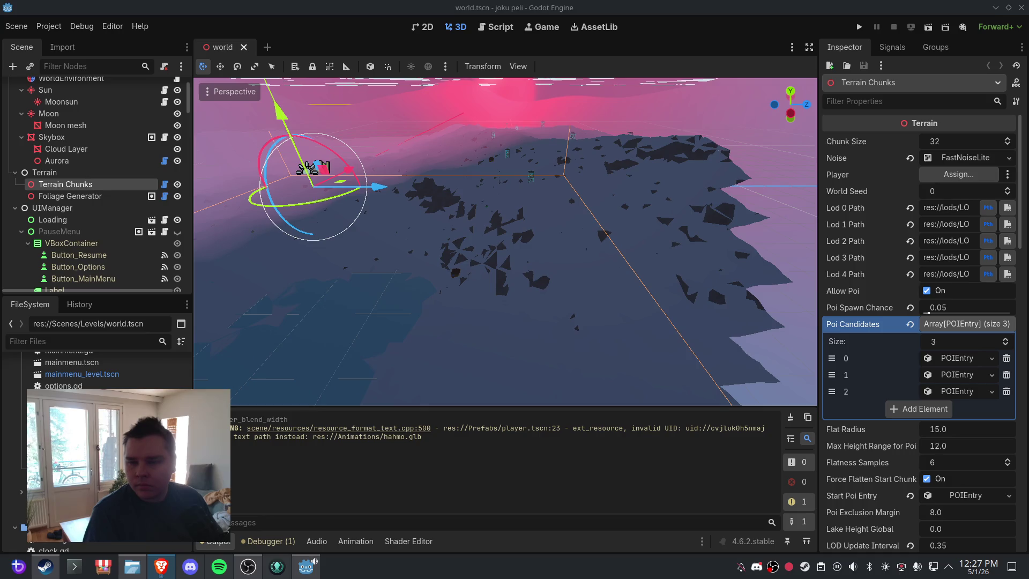
key("f")
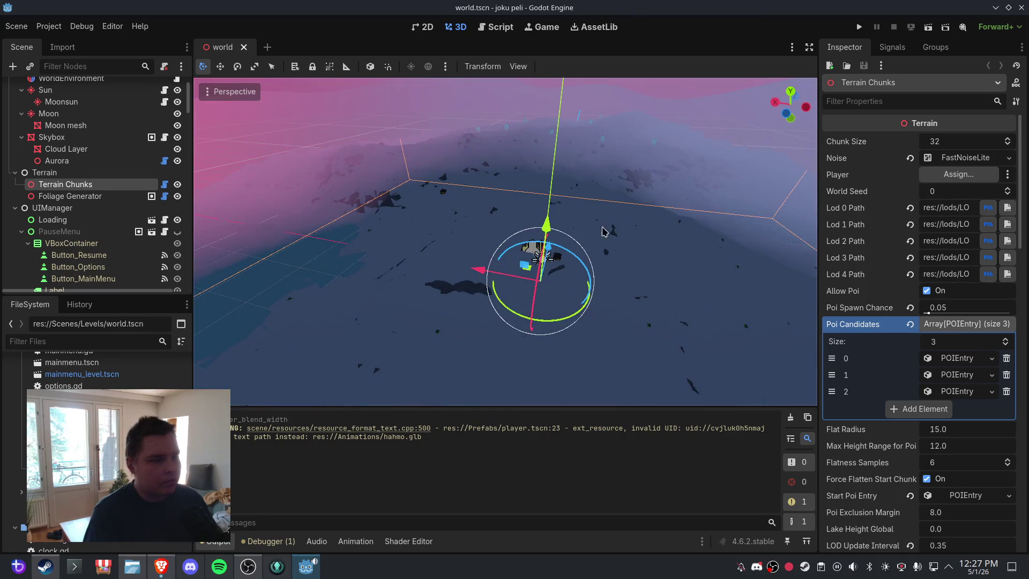
left_click_drag(643, 220, 745, 248)
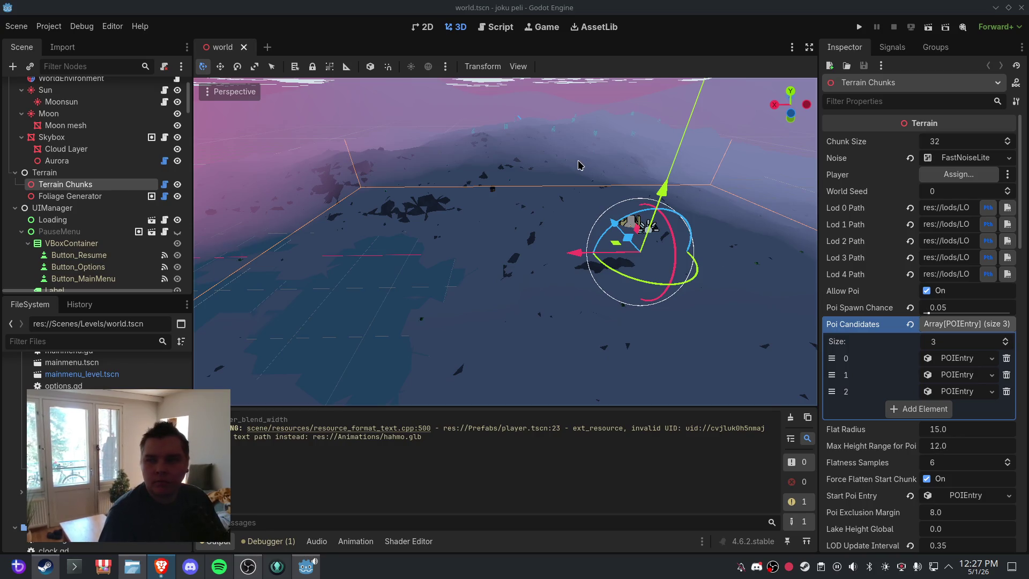
mouse_move(564, 150)
left_mouse_down()
mouse_move(583, 218)
mouse_move(573, 172)
mouse_move(524, 159)
mouse_move(569, 113)
mouse_move(593, 168)
mouse_move(616, 186)
left_mouse_up()
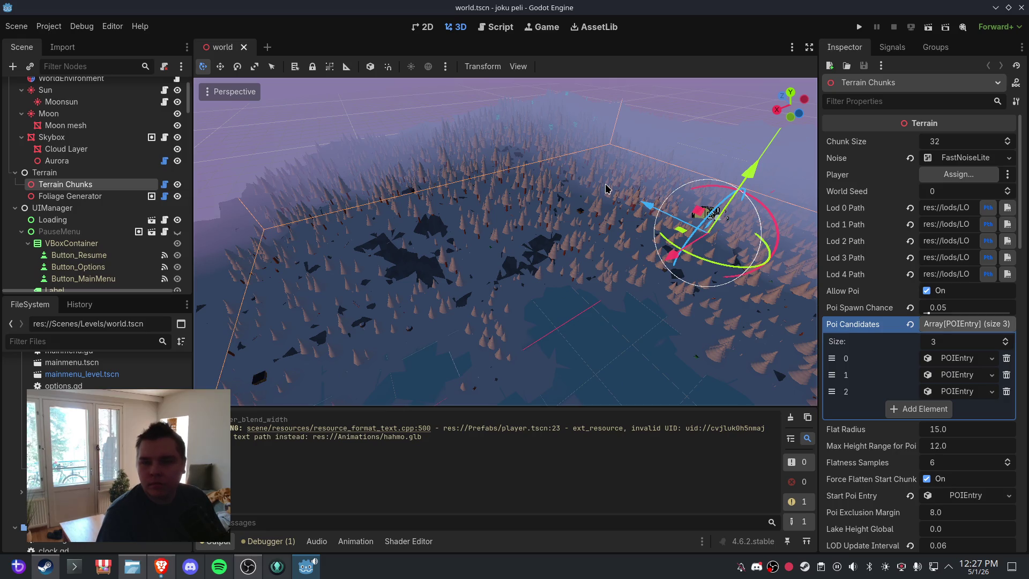
left_click(70, 196)
Select Terrain Chunks, scroll the Inspector to River Noise, and orbit closer to the terrain
left_click(65, 184)
scroll(883, 227, "down", 4)
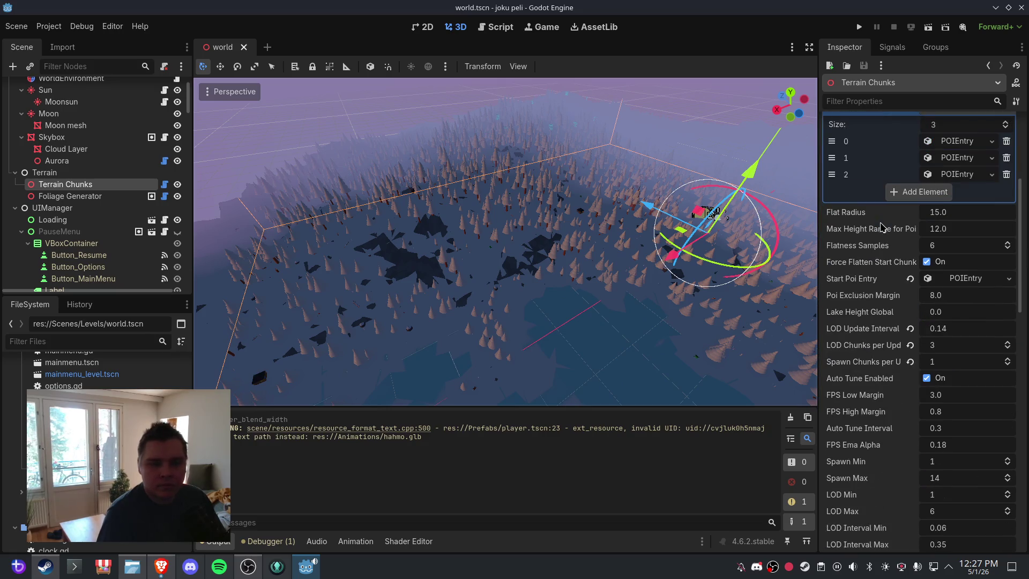
scroll(899, 274, "down", 2)
scroll(898, 273, "down", 1)
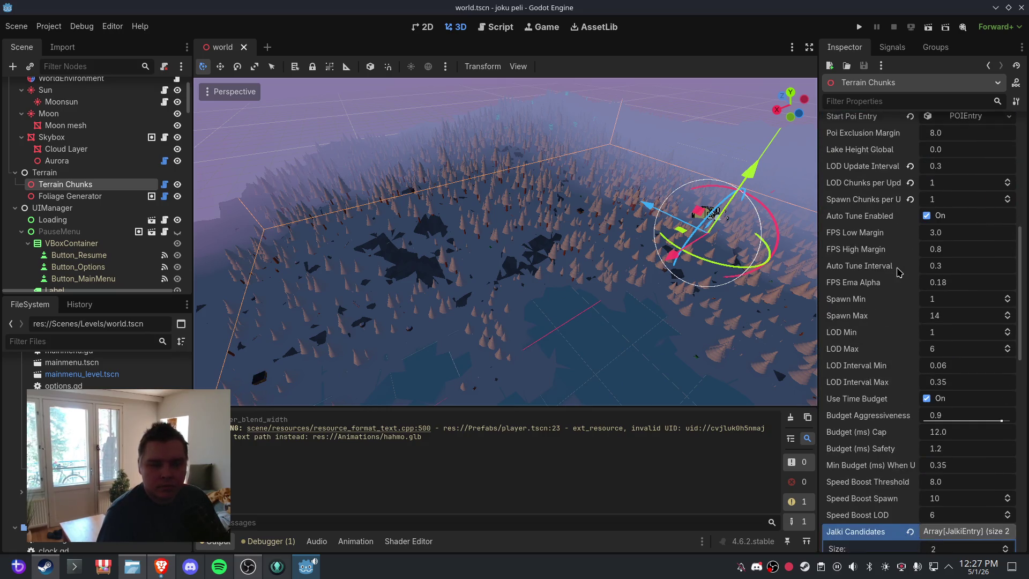
scroll(899, 273, "up", 2)
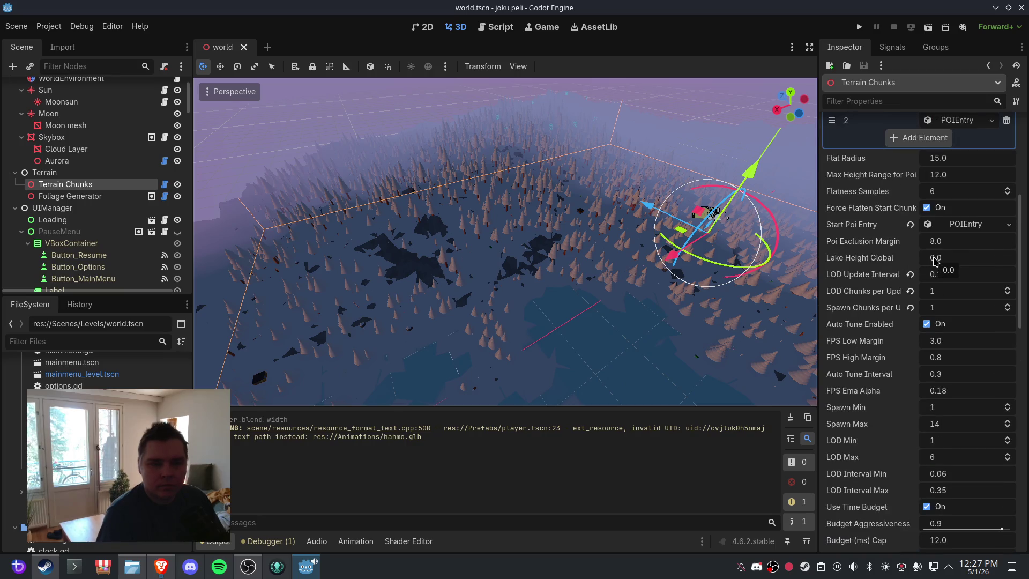
scroll(935, 260, "down", 7)
scroll(932, 261, "down", 4)
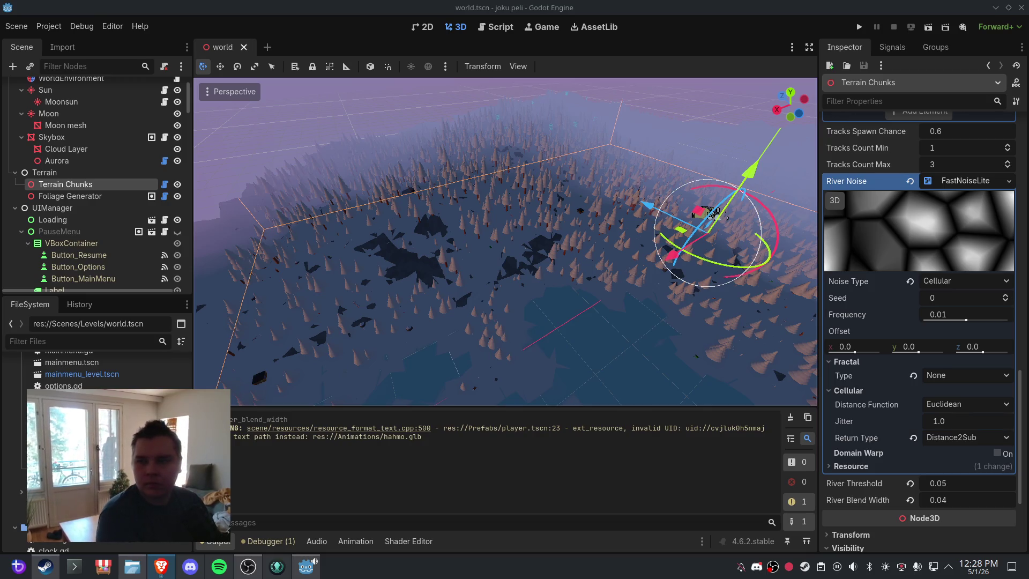
mouse_move(654, 212)
left_mouse_down()
mouse_move(515, 145)
mouse_move(641, 123)
mouse_move(561, 143)
mouse_move(545, 179)
left_mouse_up()
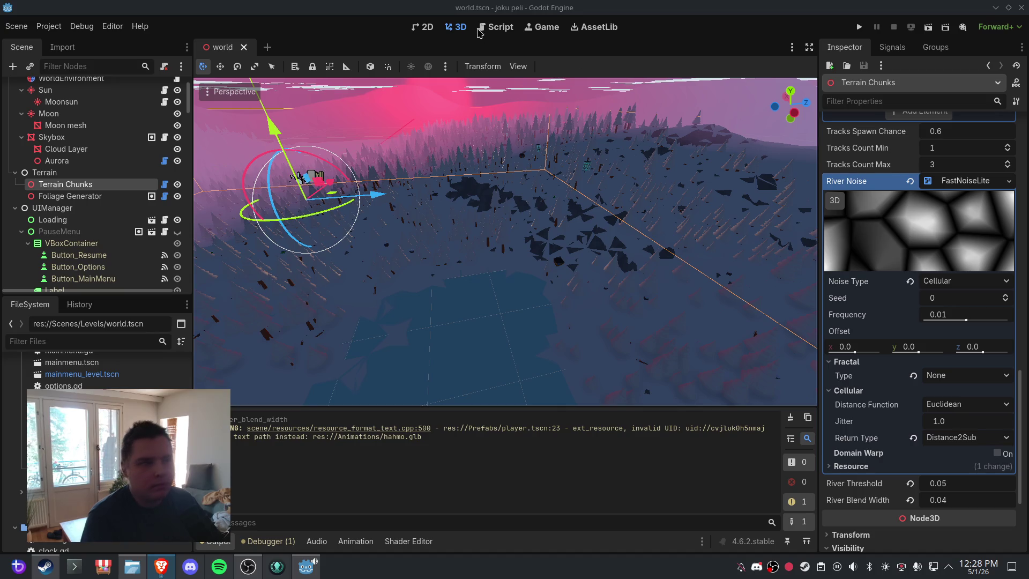
In chunk.gd, restore the removed debug print lines with an undo and save the scene
left_click(494, 27)
left_click(253, 127)
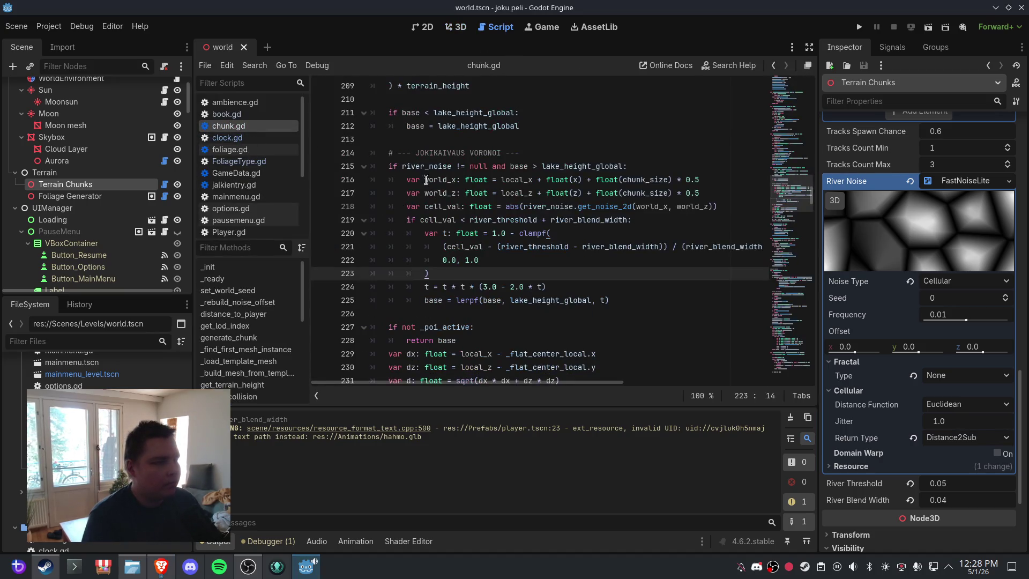
scroll(497, 222, "down", 3)
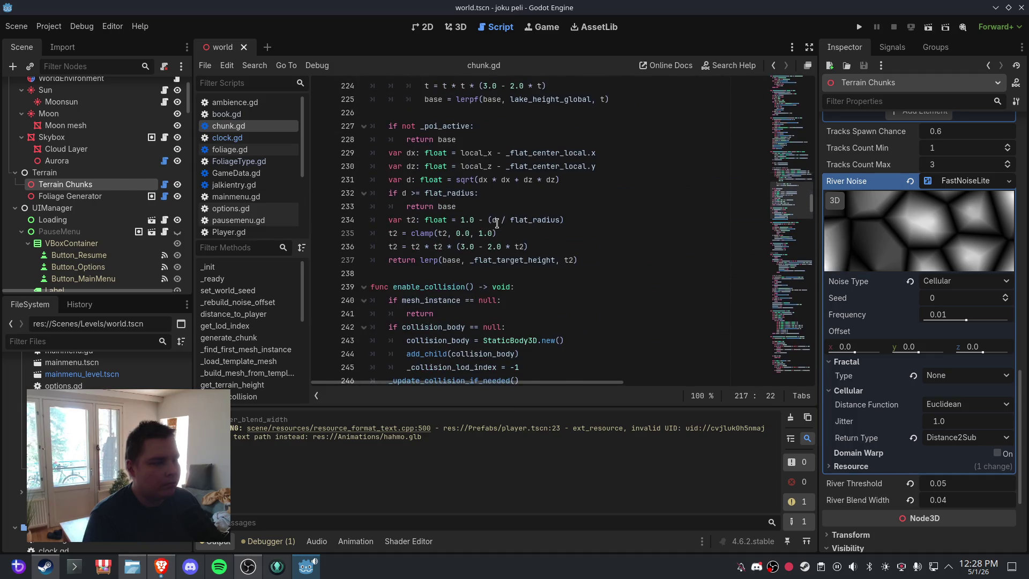
mouse_move(603, 261)
left_mouse_down()
mouse_move(536, 254)
mouse_move(391, 169)
mouse_move(371, 141)
left_mouse_up()
key("ctrl+z")
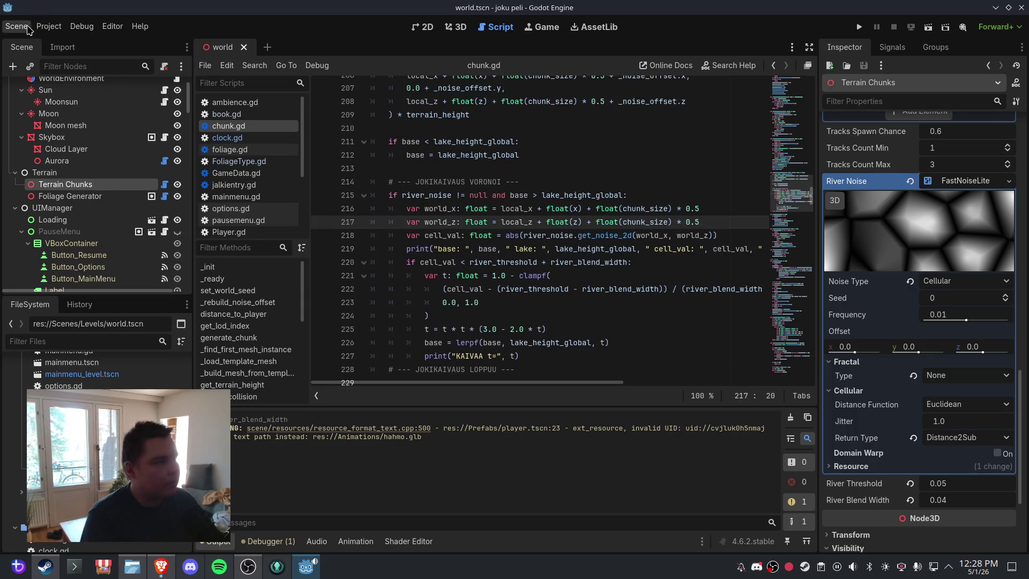
left_click(17, 26)
left_click(46, 108)
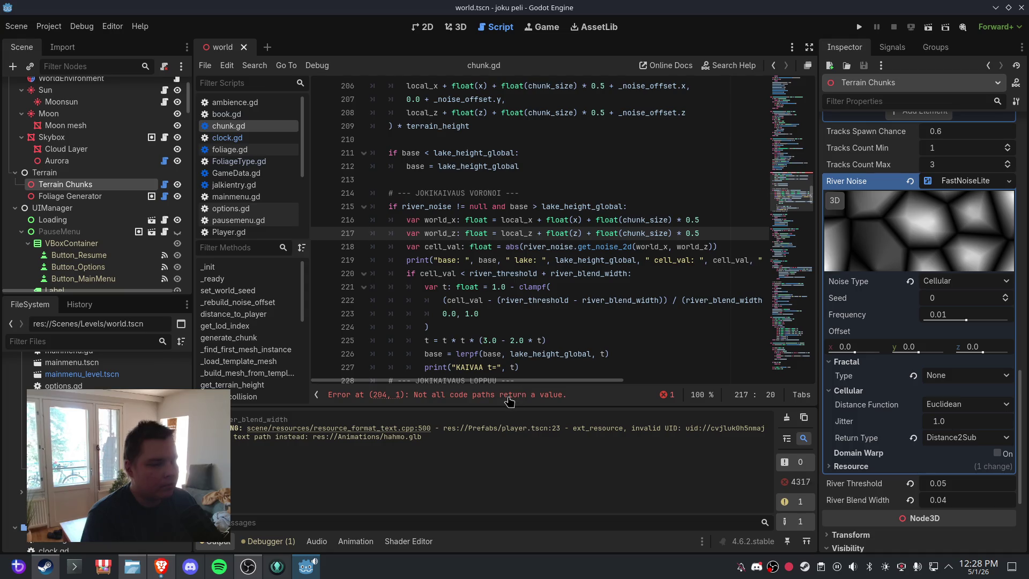
Jump to the reported error line and paste a corrected get_terrain_height function
left_click(508, 396)
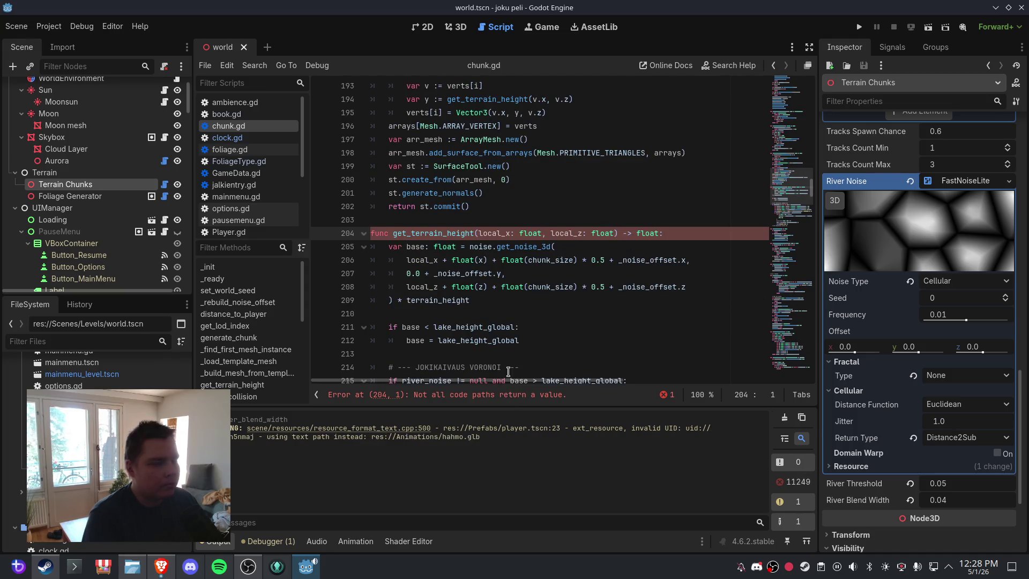
scroll(504, 215, "up", 5)
scroll(509, 225, "down", 5)
scroll(463, 300, "down", 3)
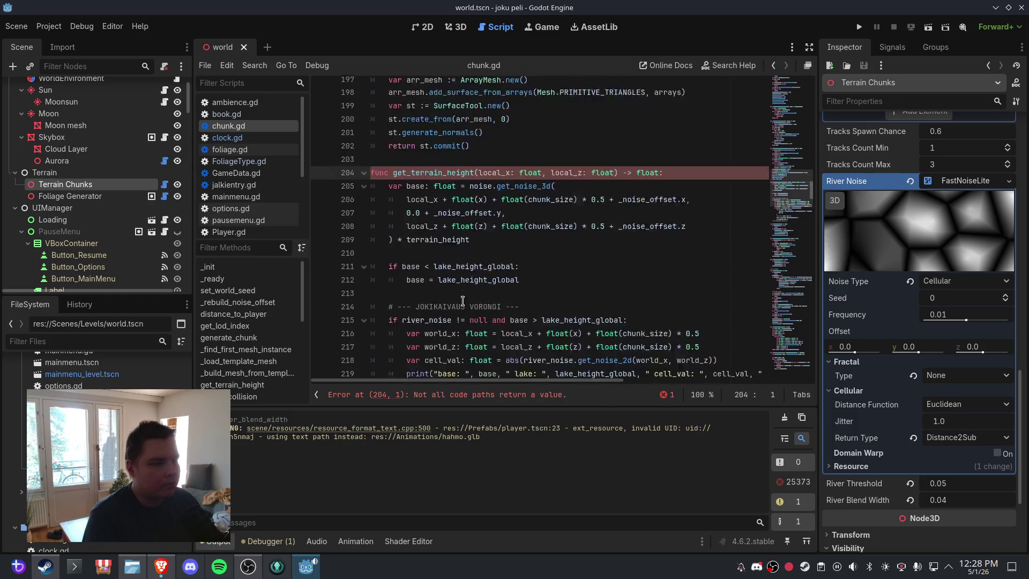
scroll(473, 300, "down", 6)
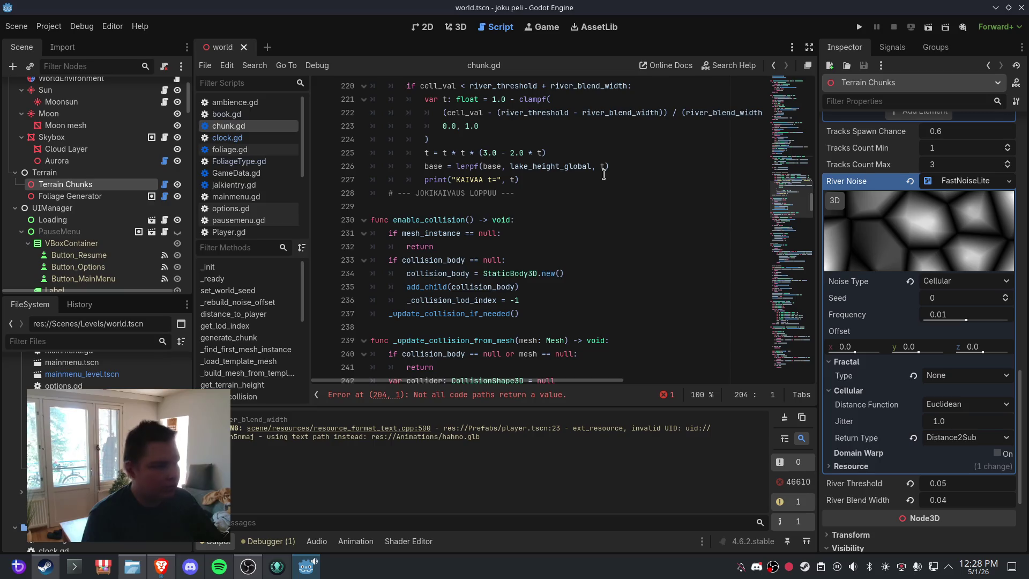
key("ctrl+a")
key("ctrl+c")
scroll(604, 174, "down", 8)
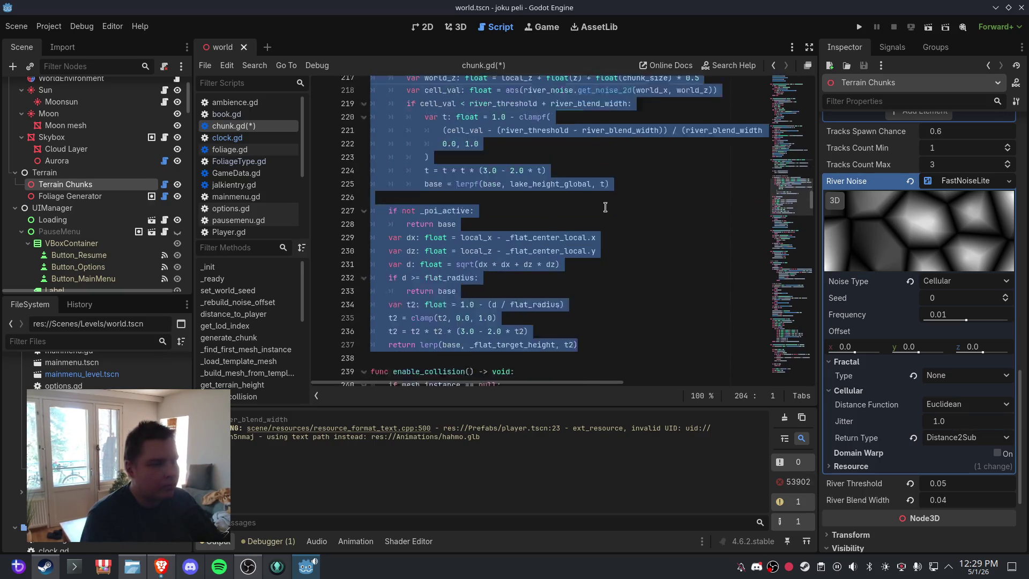
key("ctrl+v")
Replace get_terrain_height with a version printing base, lake, cell value and threshold
scroll(607, 209, "up", 8)
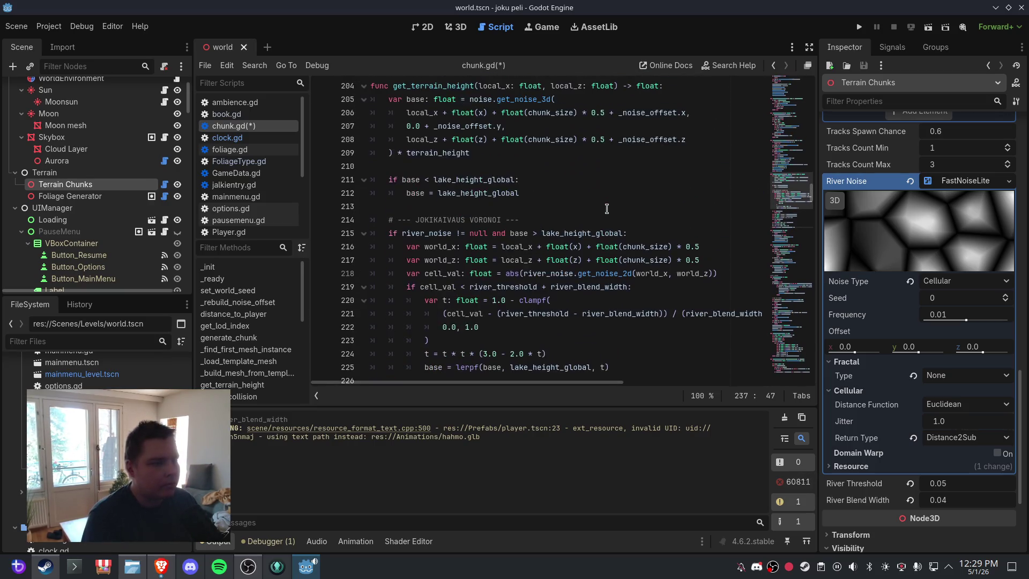
scroll(607, 209, "down", 4)
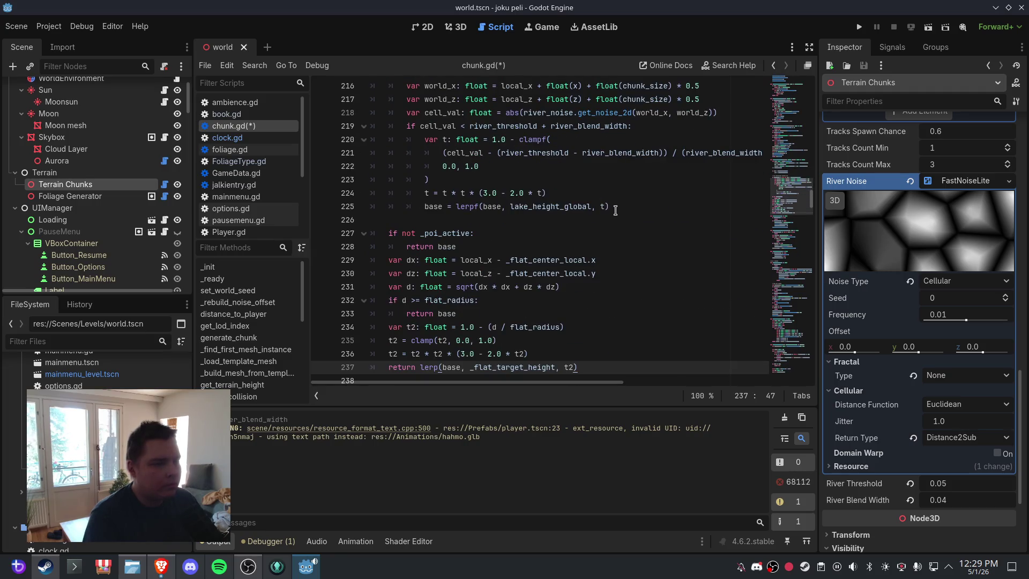
scroll(616, 206, "down", 4)
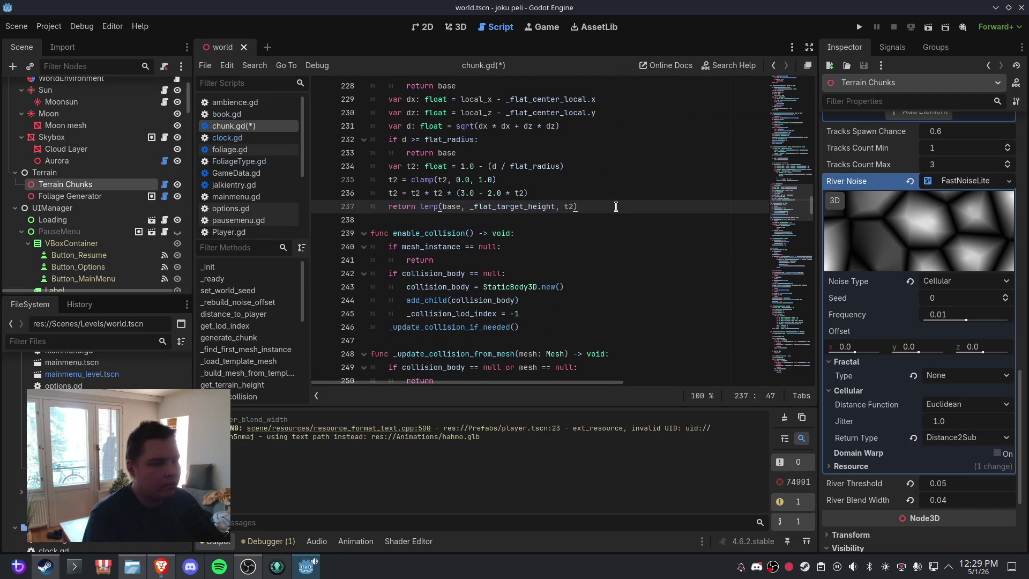
scroll(615, 207, "down", 2)
scroll(616, 206, "up", 7)
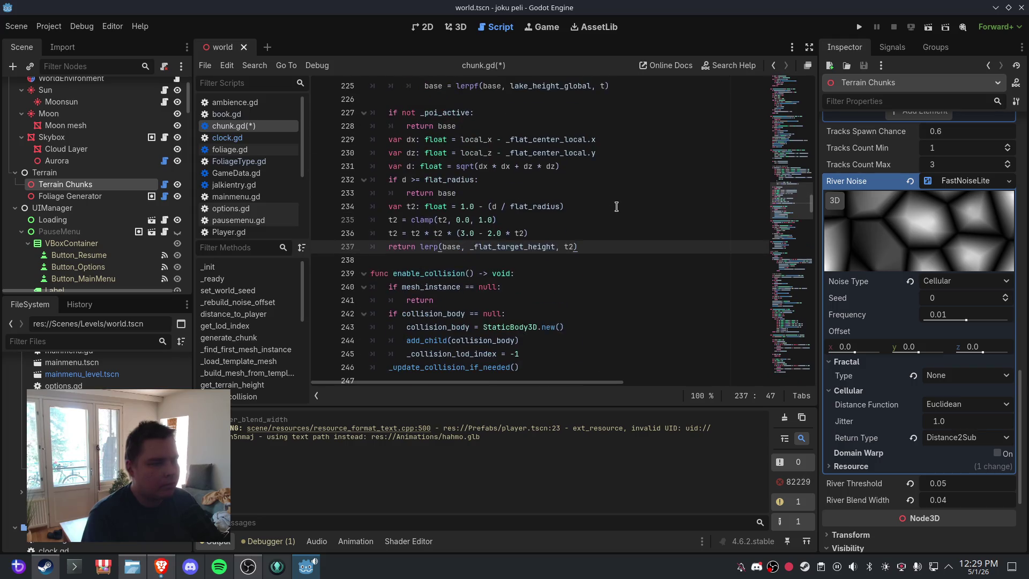
left_click(623, 242)
left_click_drag(623, 242, 365, 162)
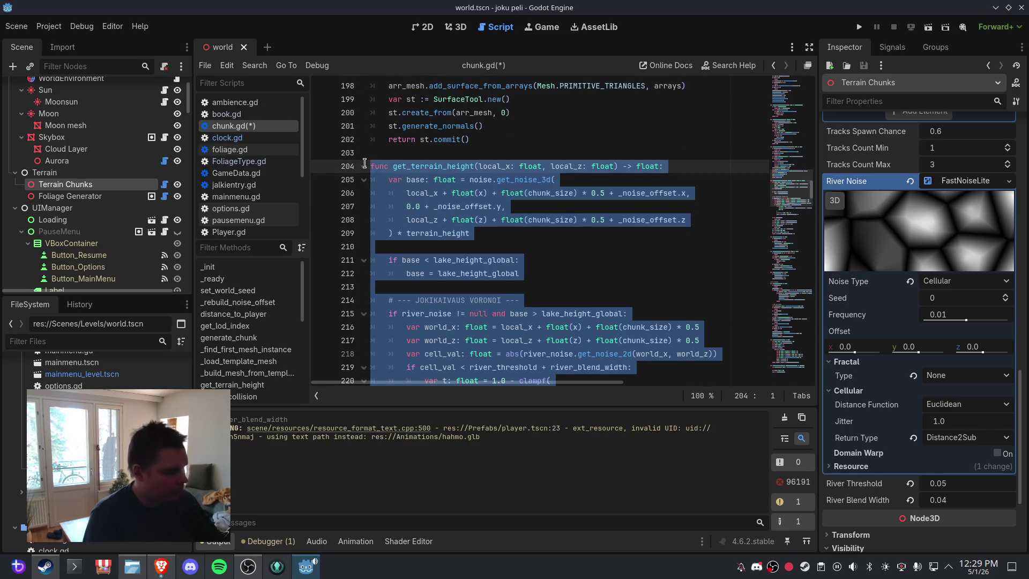
key("ctrl+v")
Save the scene so the new debug prints run
left_click(544, 208)
scroll(544, 203, "down", 2)
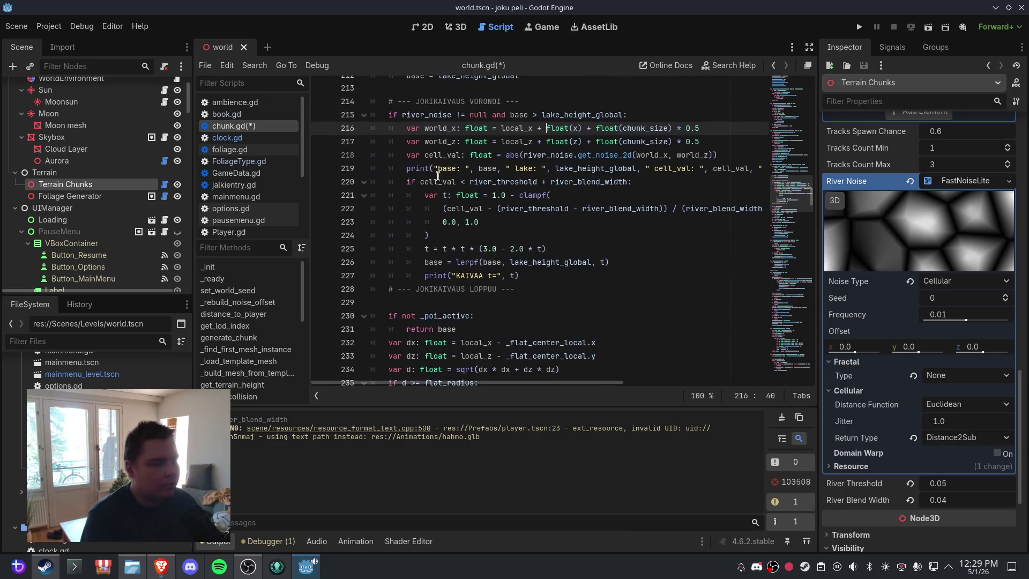
left_click(16, 26)
left_click(46, 109)
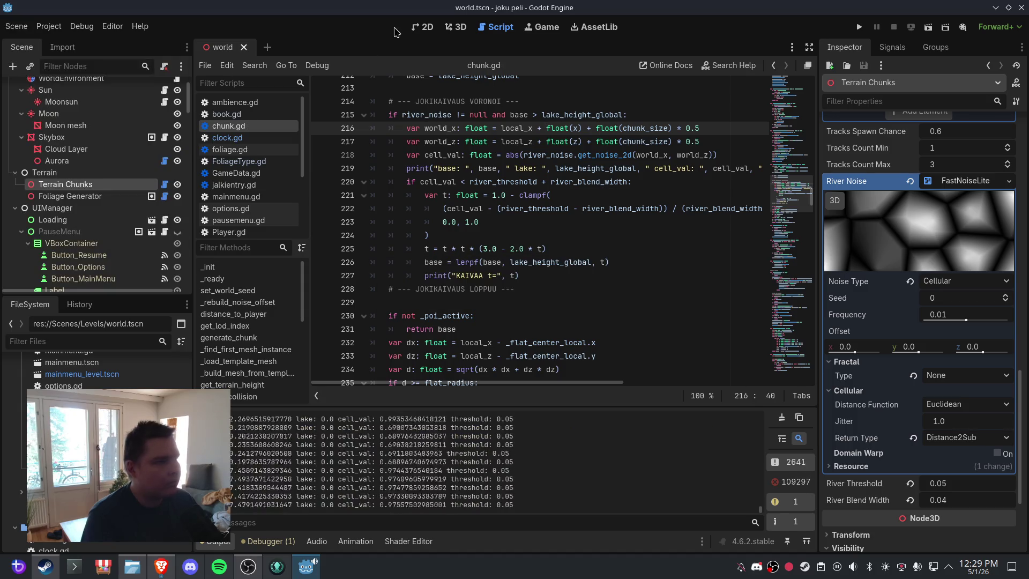
Switch to the 3D view and close and reopen the world scene
key("ctrl+F2")
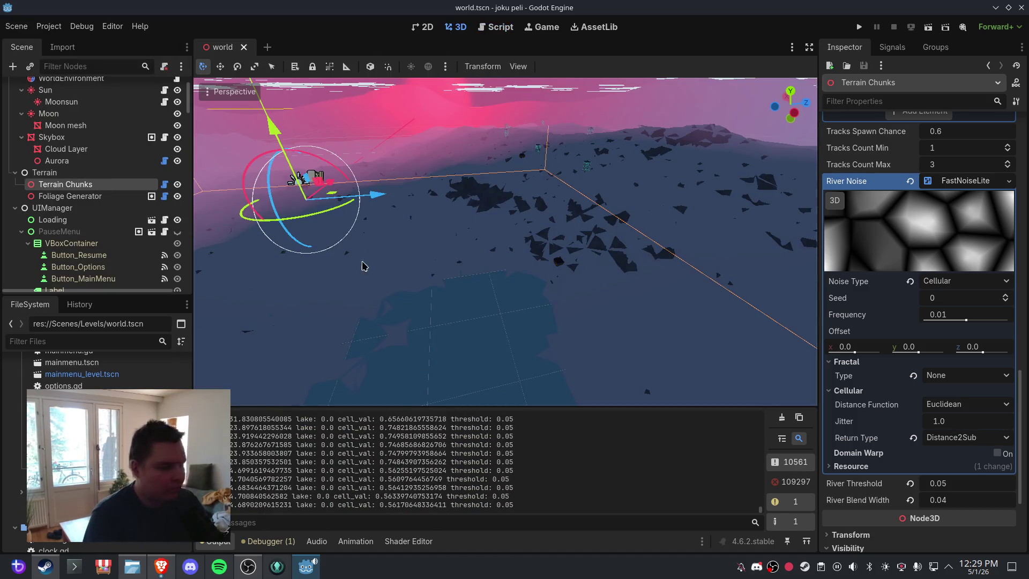
key("ctrl+shift+w")
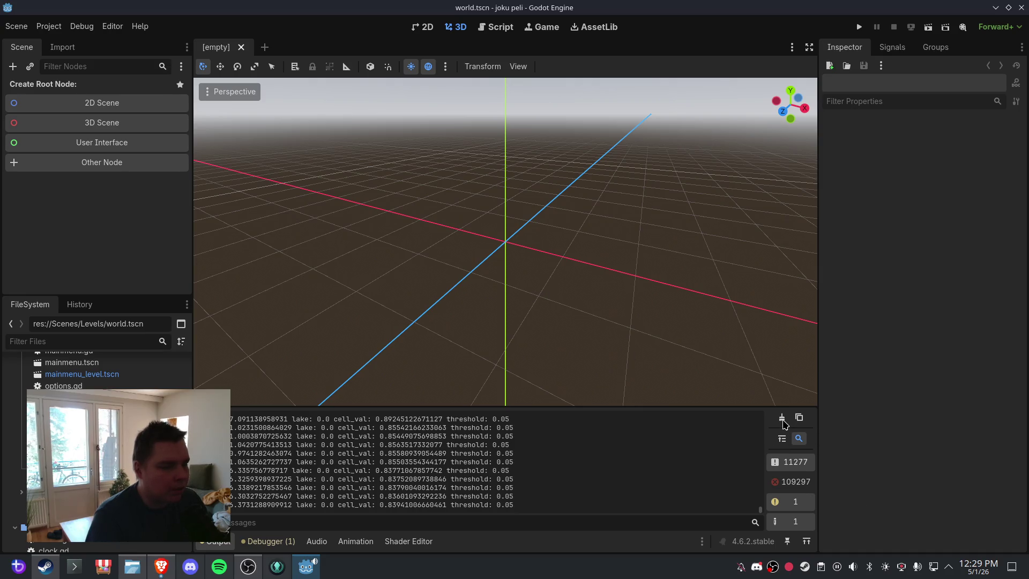
left_click(783, 422)
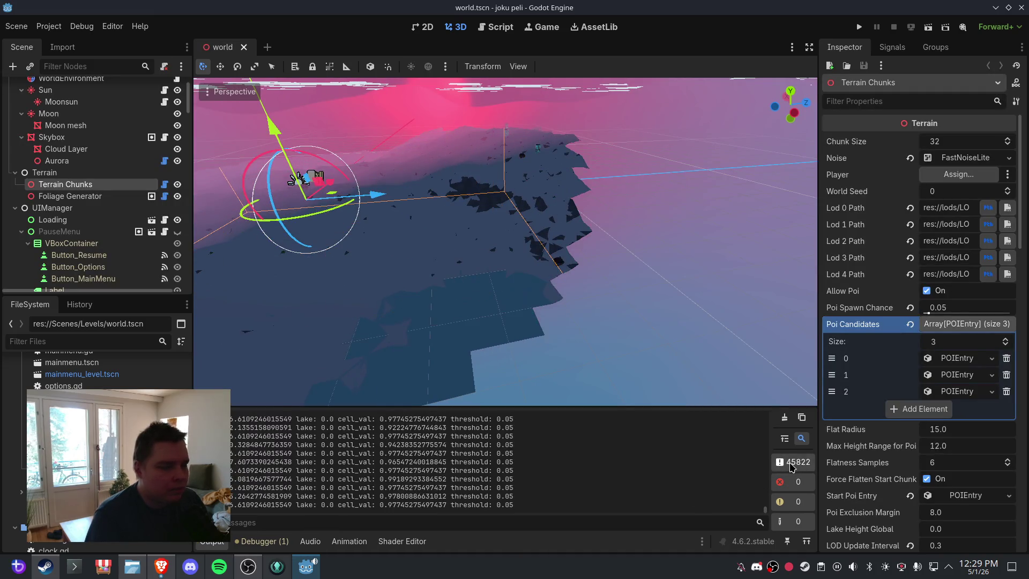
Orbit around the rebuilt terrain, toggle the Output standard-messages filter, then view chunk.gd
mouse_move(581, 413)
left_mouse_down()
mouse_move(529, 247)
mouse_move(483, 235)
left_mouse_up()
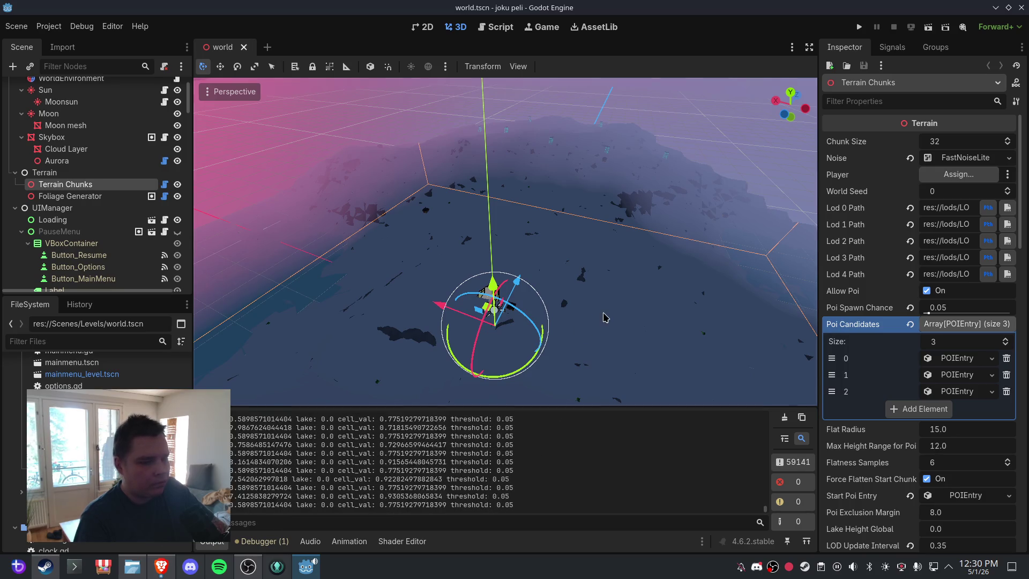
left_click_drag(587, 281, 490, 282)
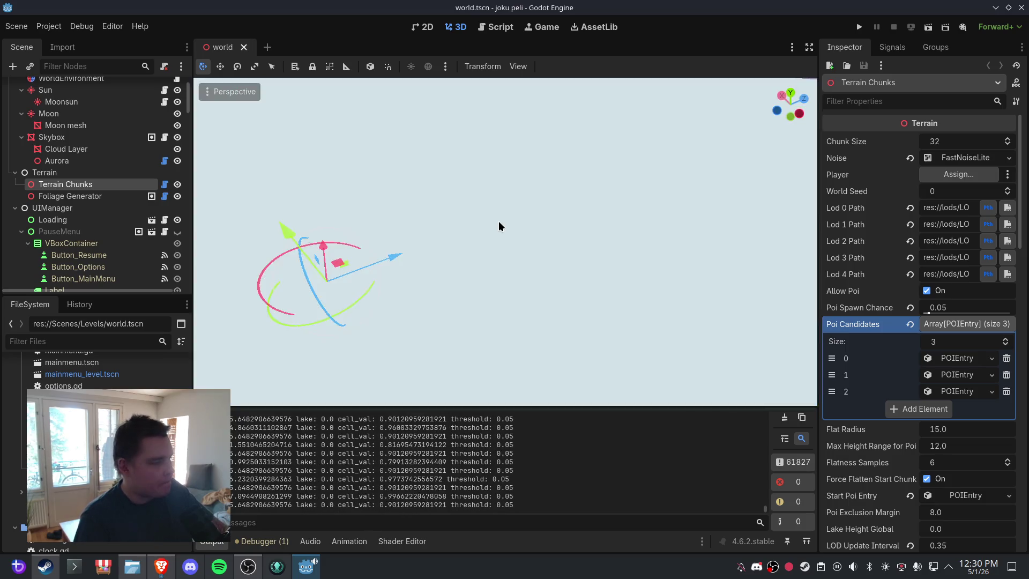
left_click_drag(498, 220, 533, 241)
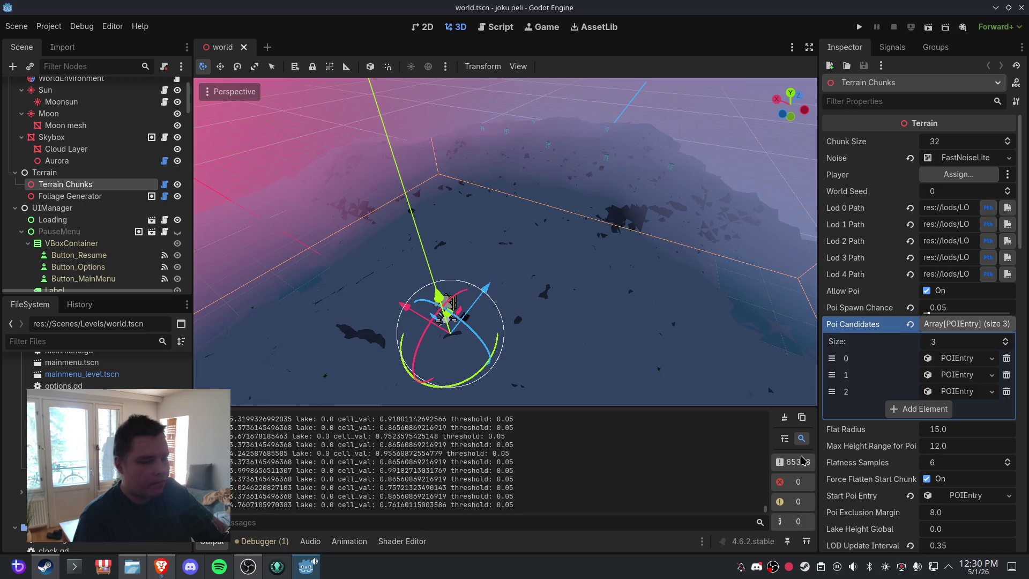
left_click(783, 464)
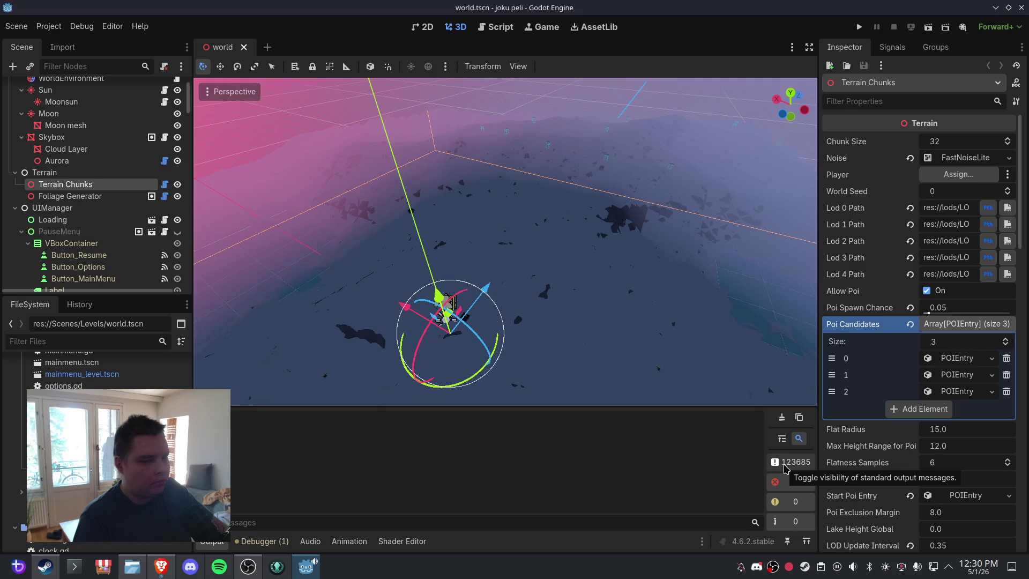
left_click_drag(620, 296, 632, 258)
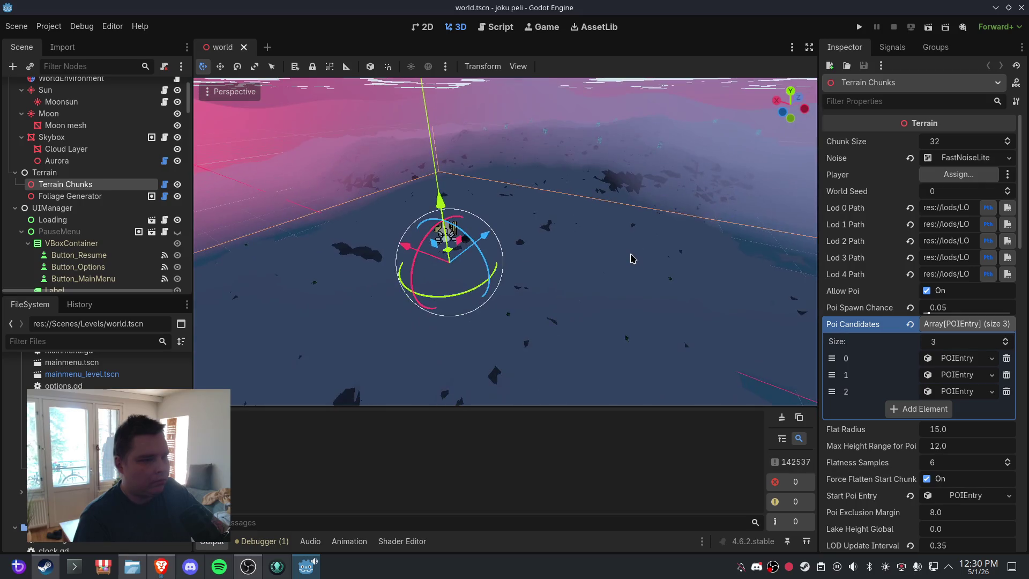
left_click(777, 462)
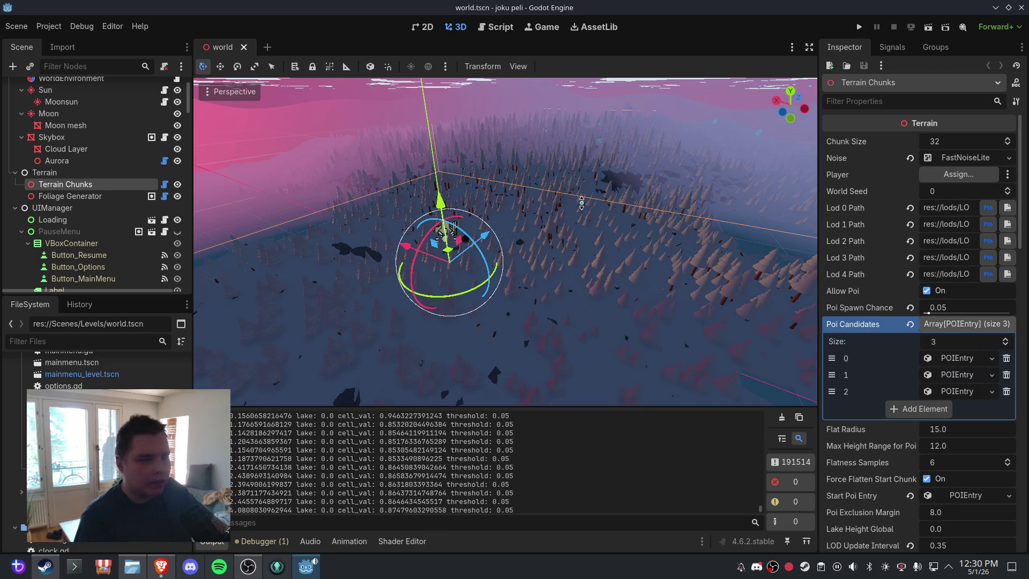
left_click(484, 29)
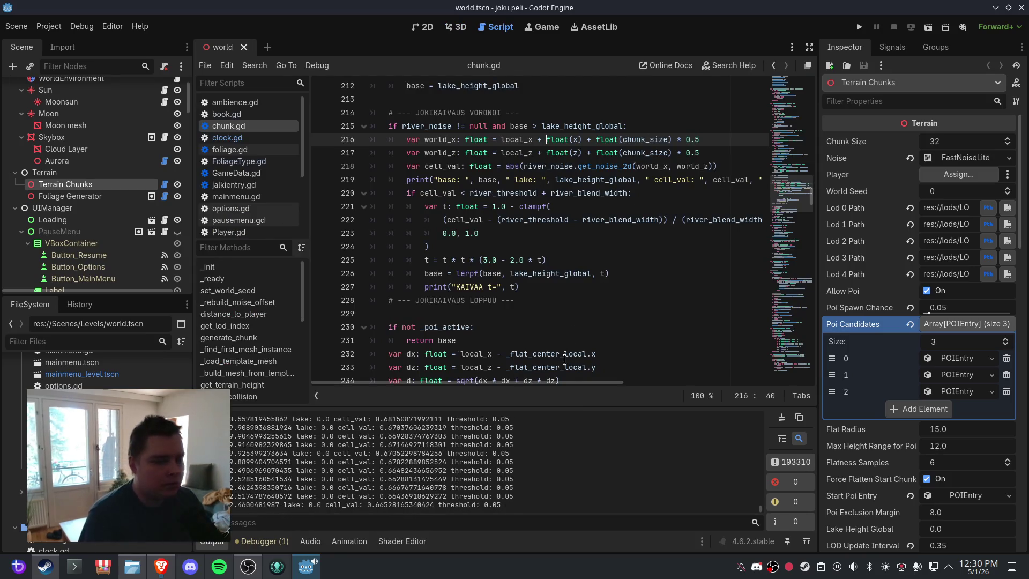
Delete the 'KAIVAA t=' print and the base, lake and cell_val print lines
left_click_drag(573, 385, 682, 383)
left_click_drag(603, 384, 424, 382)
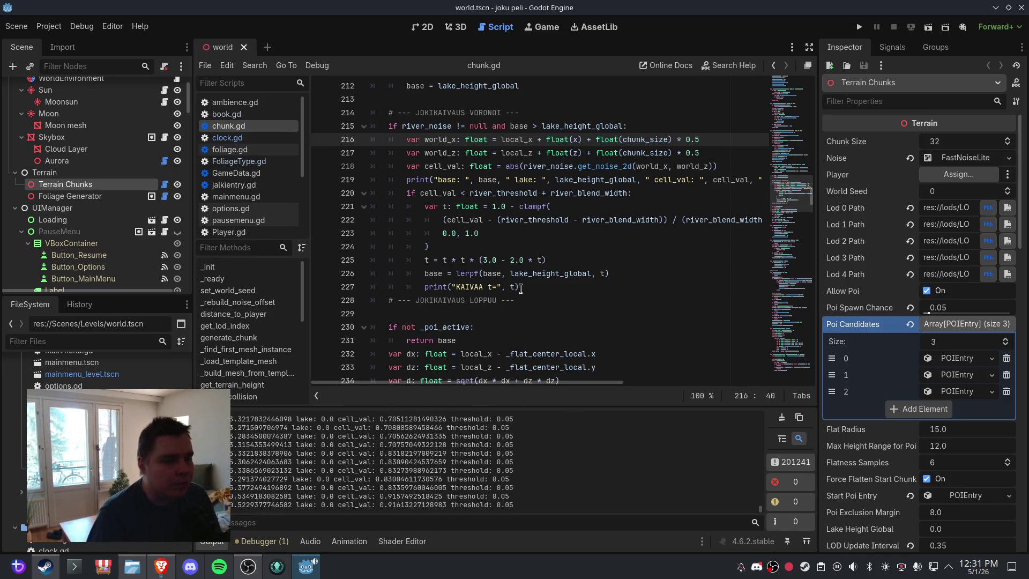
left_click_drag(518, 287, 353, 284)
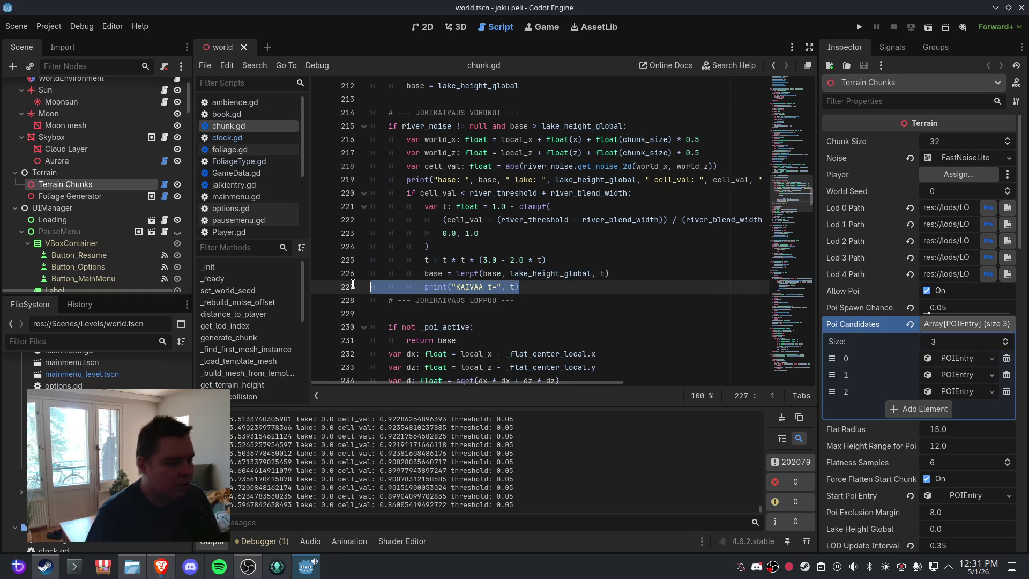
key("BackSpace")
key("BackSpace")
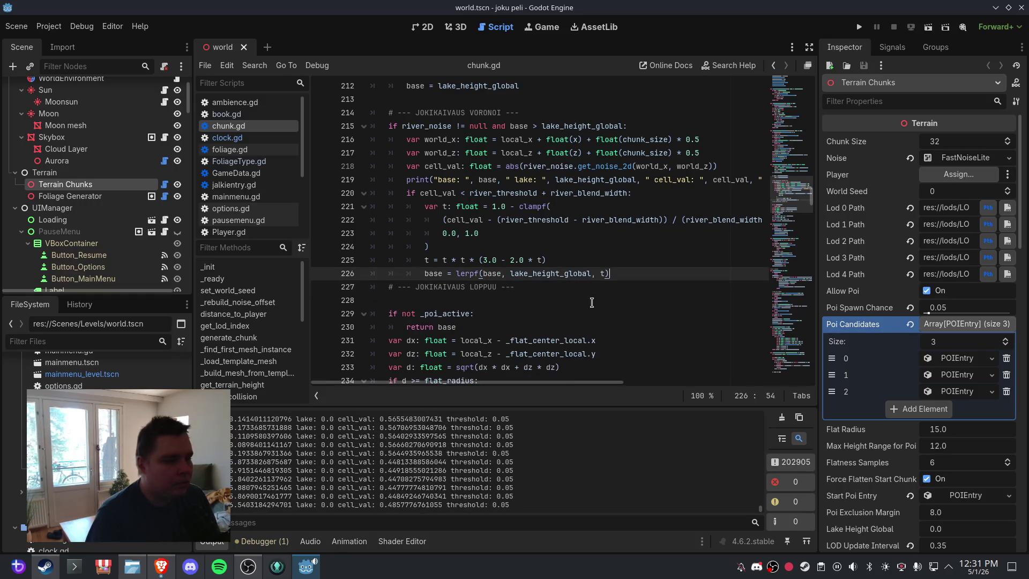
scroll(566, 289, "up", 1)
left_click_drag(535, 384, 621, 386)
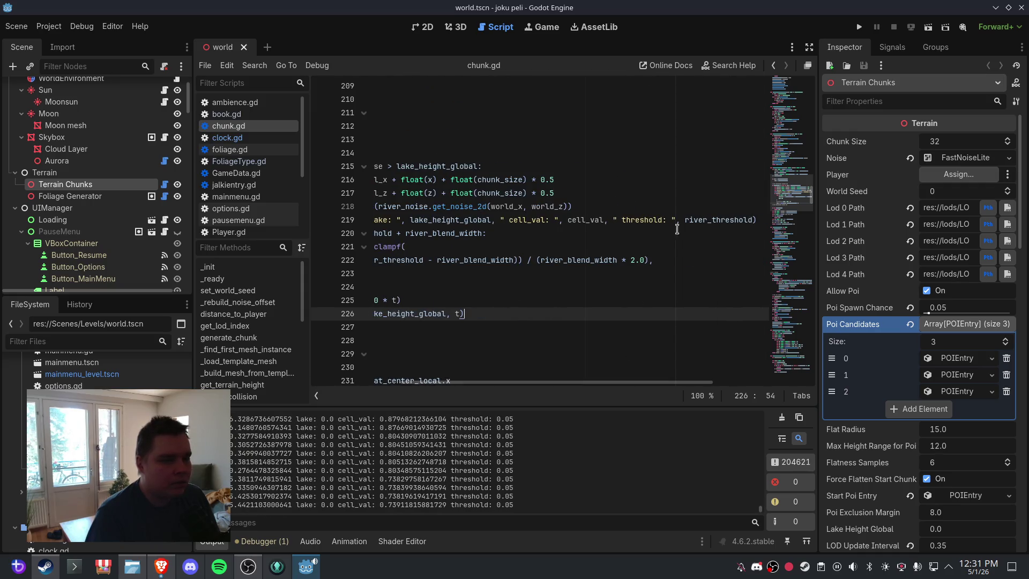
left_click_drag(759, 218, 342, 216)
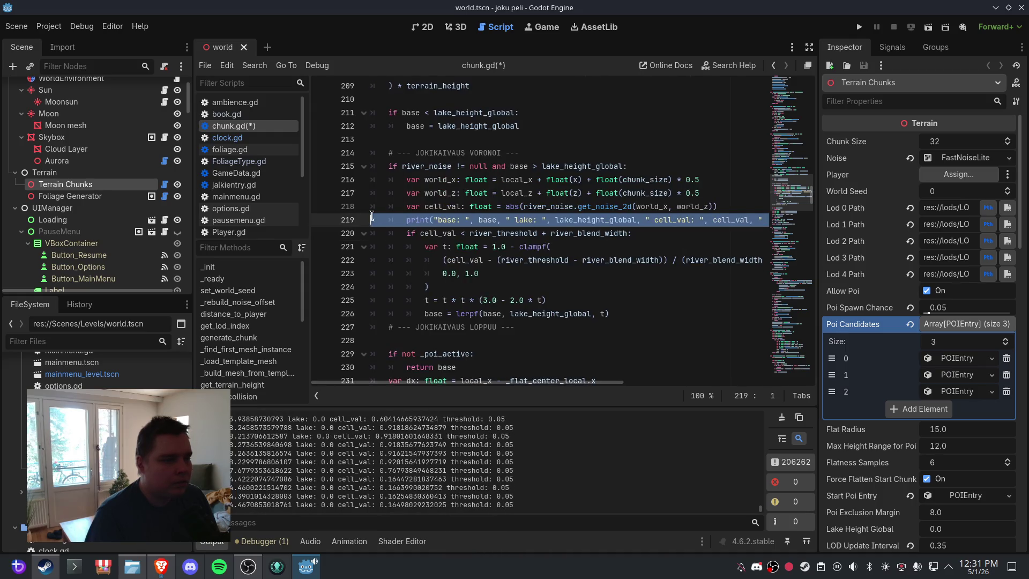
key("BackSpace")
key("BackSpace")
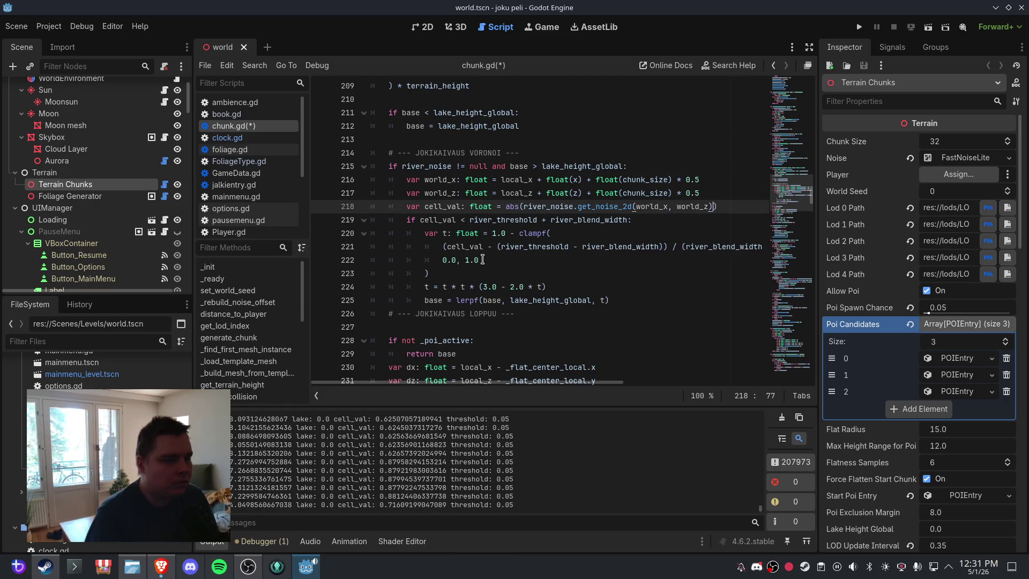
Save chunk.gd, select the latest debug lines in Output, and return to 3D view
key("Down")
key("Down")
key("Down")
left_click(17, 26)
left_click(67, 110)
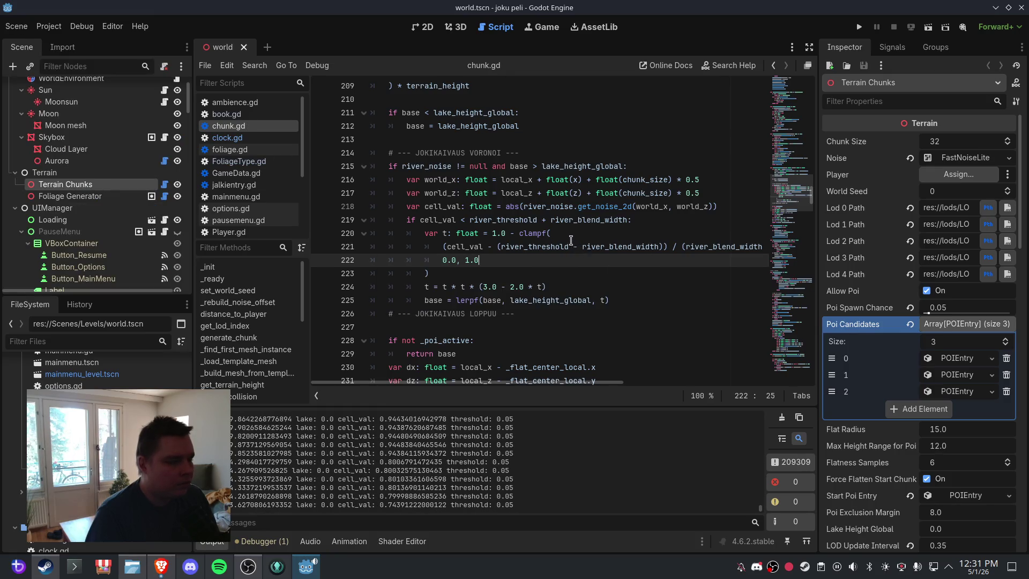
mouse_move(514, 496)
left_mouse_down()
mouse_move(321, 479)
mouse_move(230, 427)
left_mouse_up()
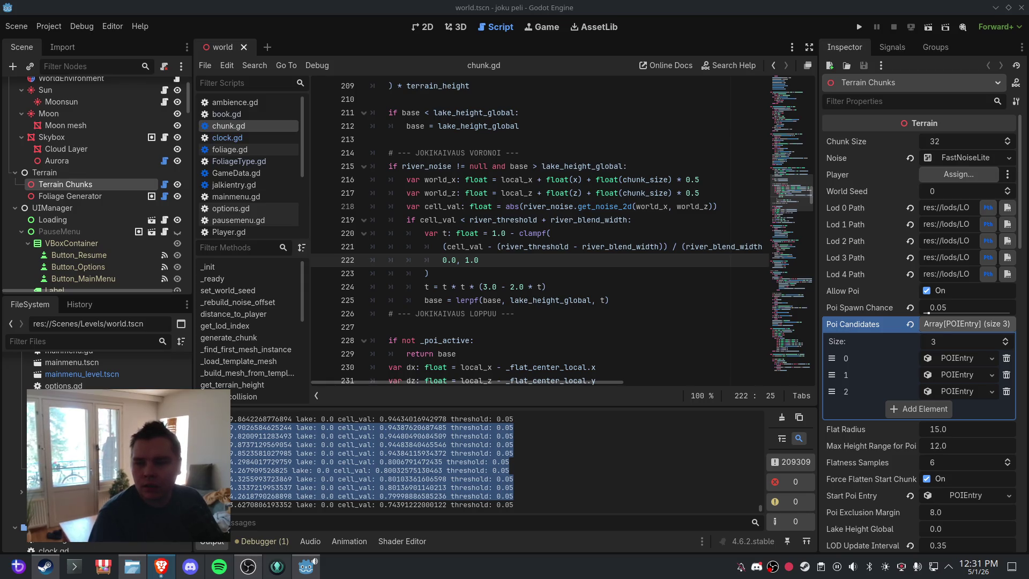
left_click(455, 29)
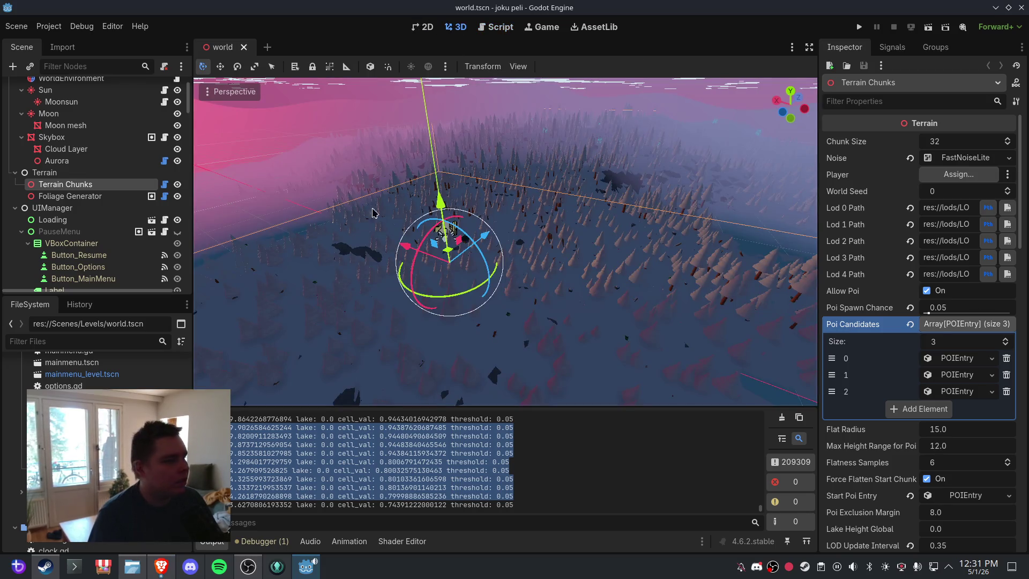
Set the River Noise cellular return type to Distance
scroll(966, 315, "down", 15)
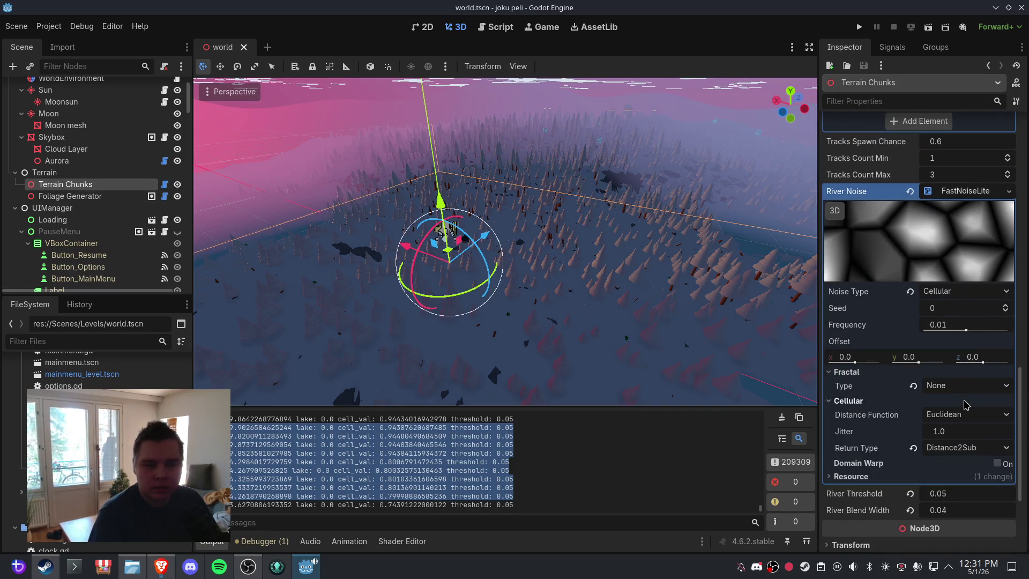
scroll(966, 407, "down", 2)
left_click(968, 396)
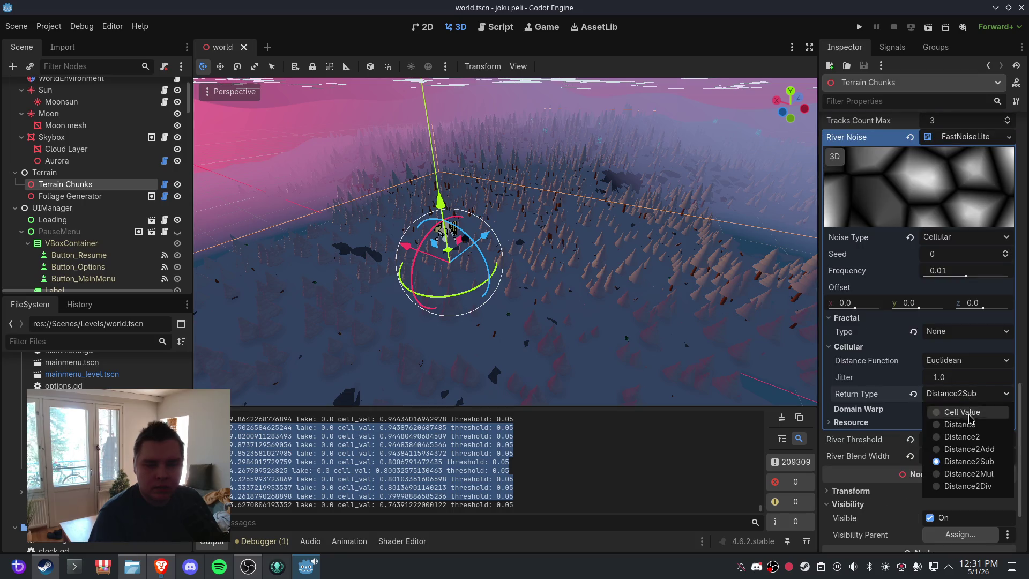
left_click(971, 426)
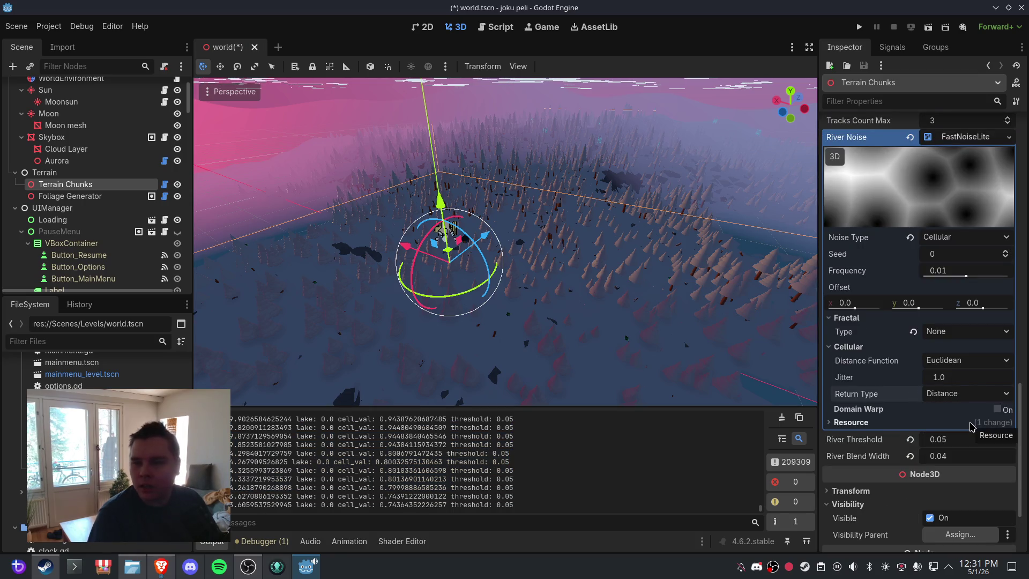
Set River Threshold to 0.85 and River Blend Width to 0.05
scroll(968, 421, "down", 4)
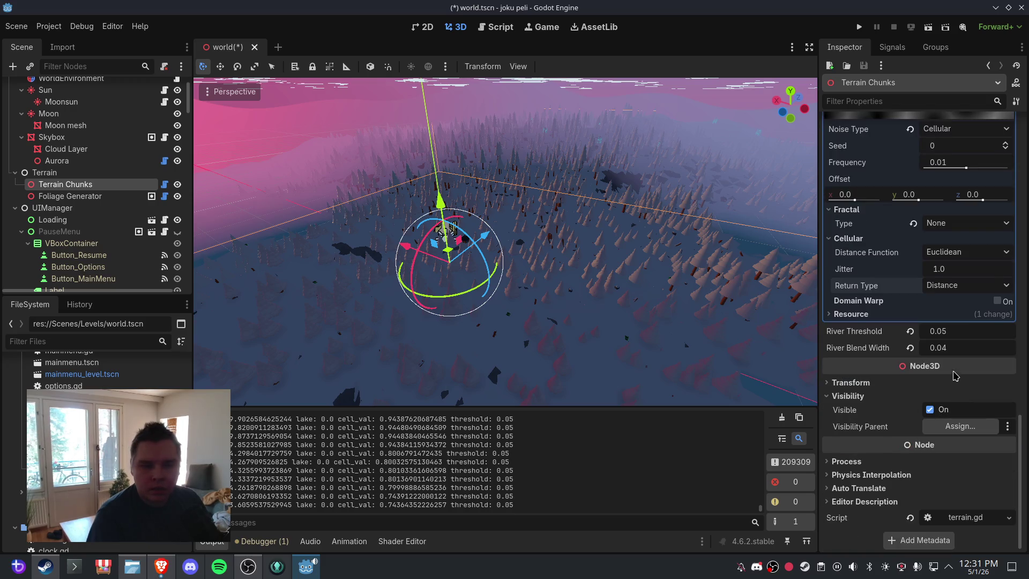
left_click(963, 333)
type("0.")
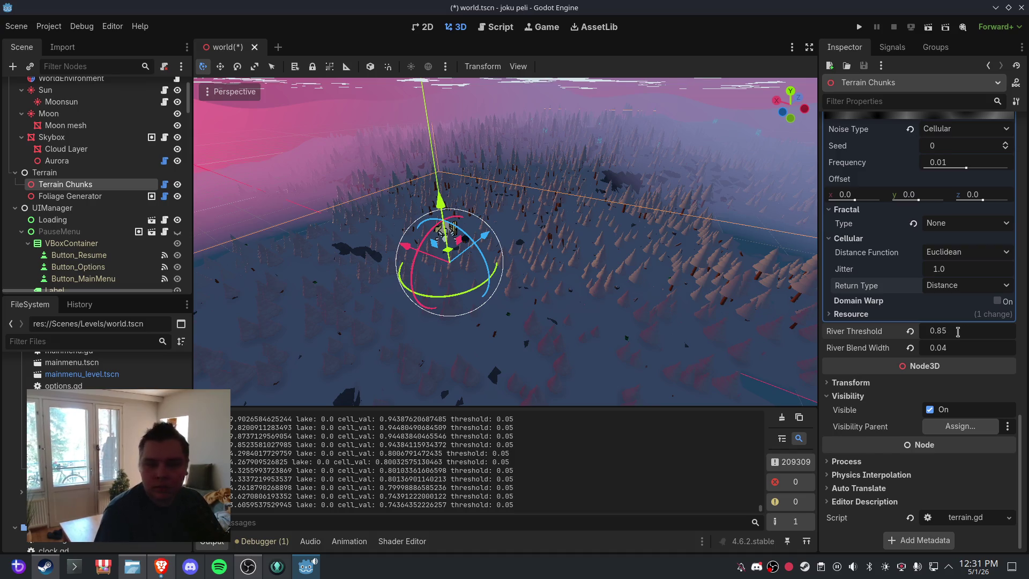
left_click(960, 348)
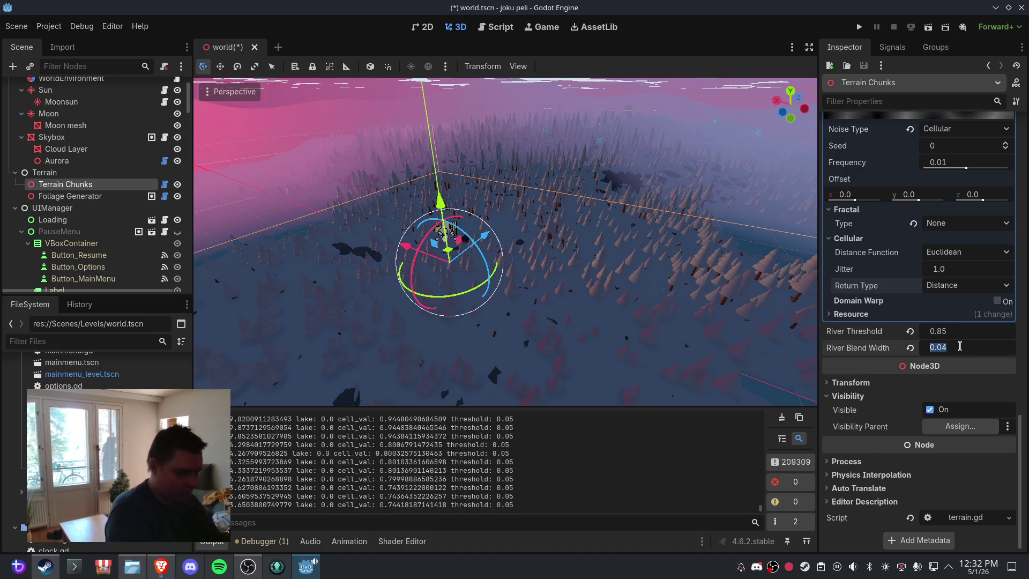
type("05")
key("Return")
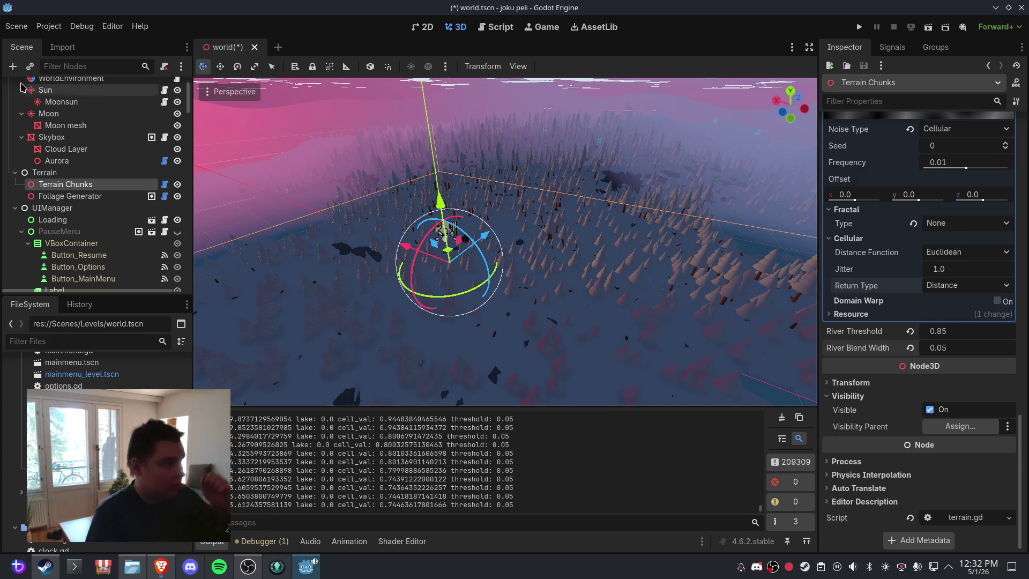
Save world.tscn with the new river values
left_click(16, 26)
left_click(43, 110)
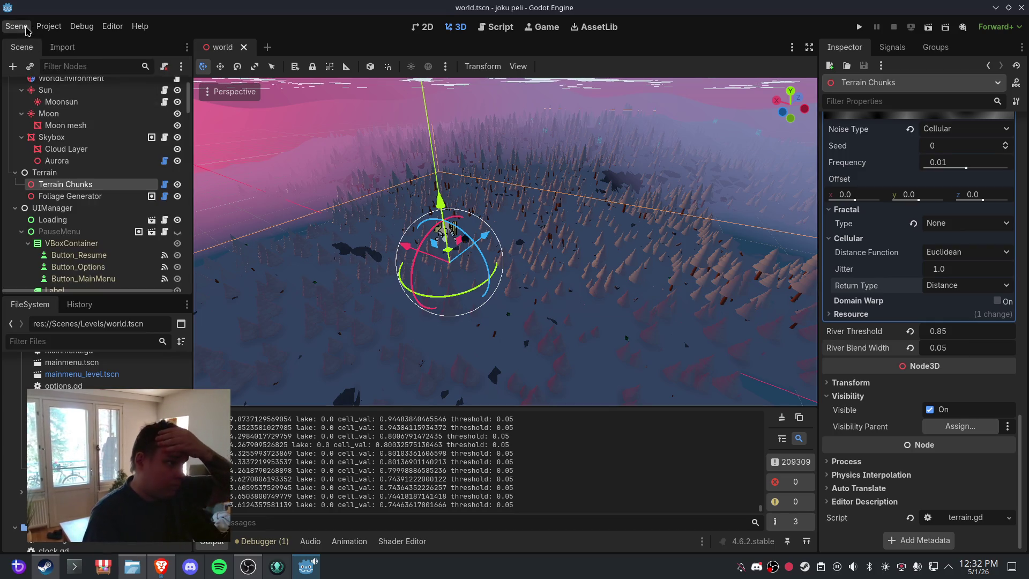
left_click(16, 25)
left_click(43, 110)
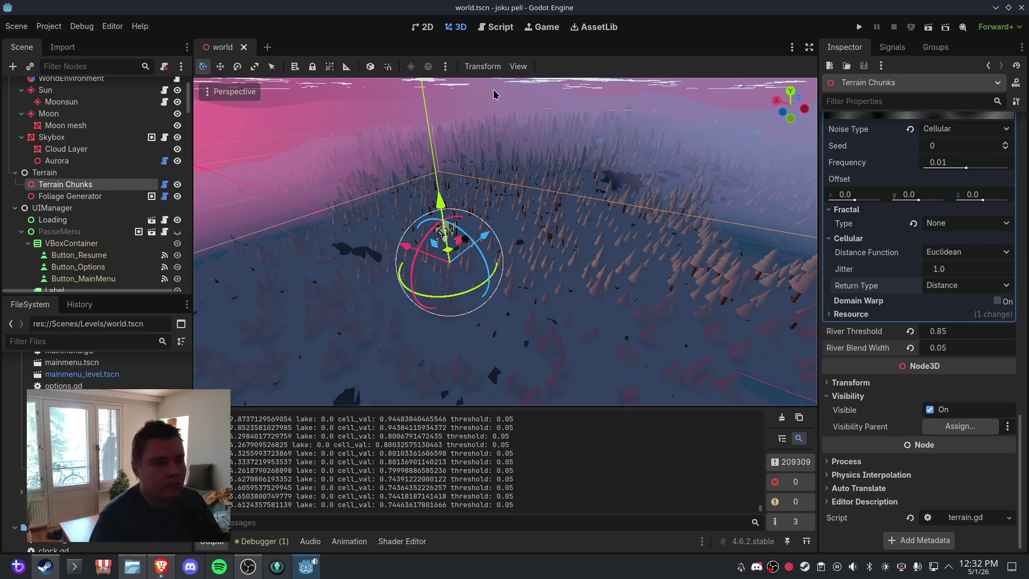
Close and reopen world.tscn, then orbit the regenerated terrain and scroll the Inspector down
left_click(243, 47)
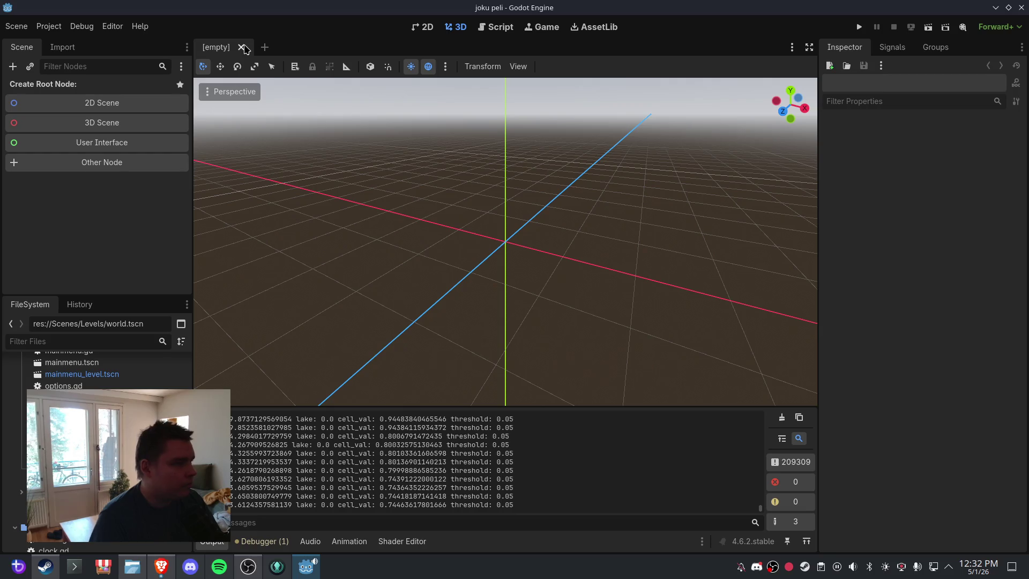
key("ctrl+shift+t")
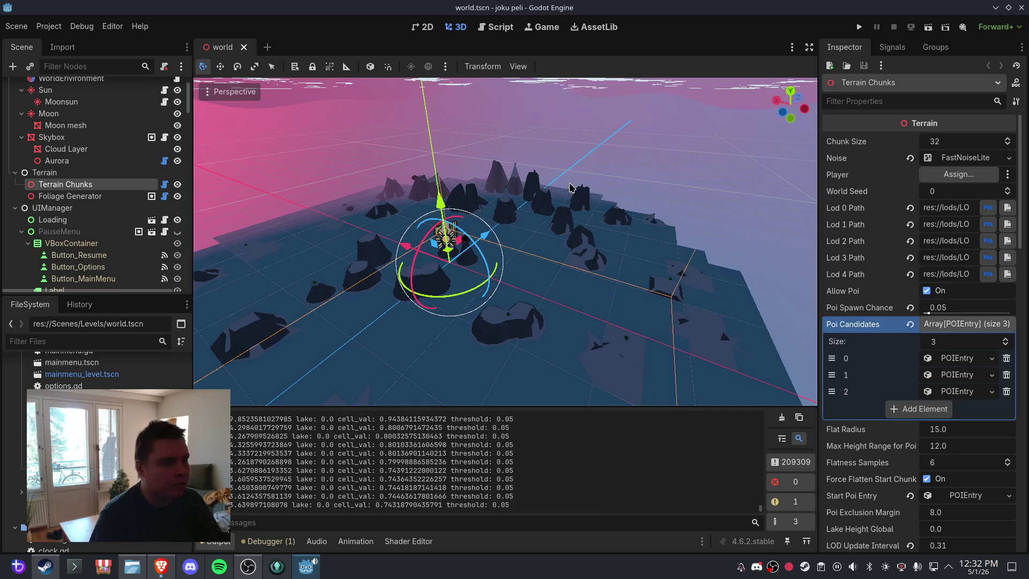
scroll(546, 215, "up", 5)
scroll(552, 230, "down", 5)
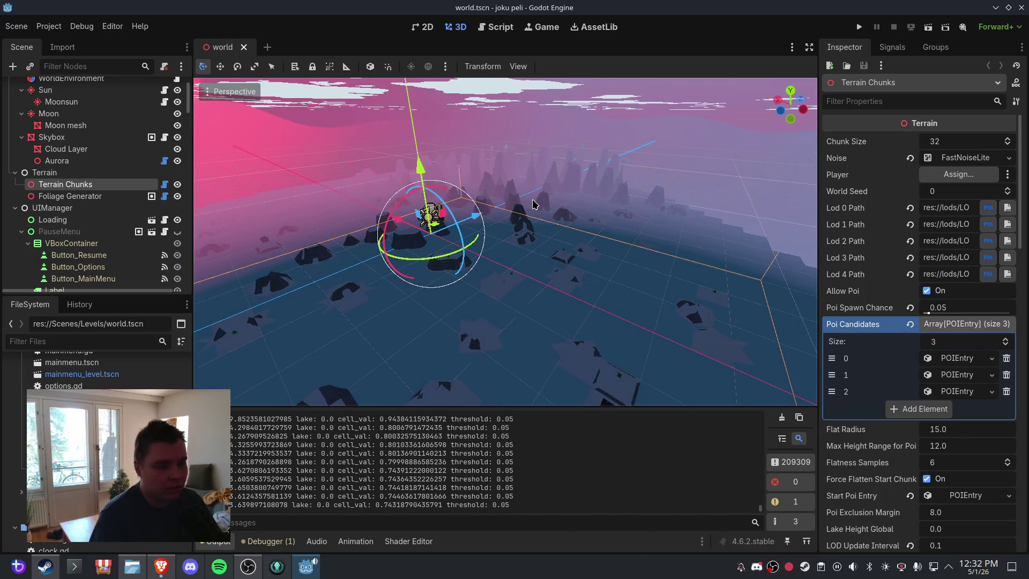
mouse_move(513, 223)
left_mouse_down()
mouse_move(553, 215)
mouse_move(553, 236)
mouse_move(517, 246)
left_mouse_up()
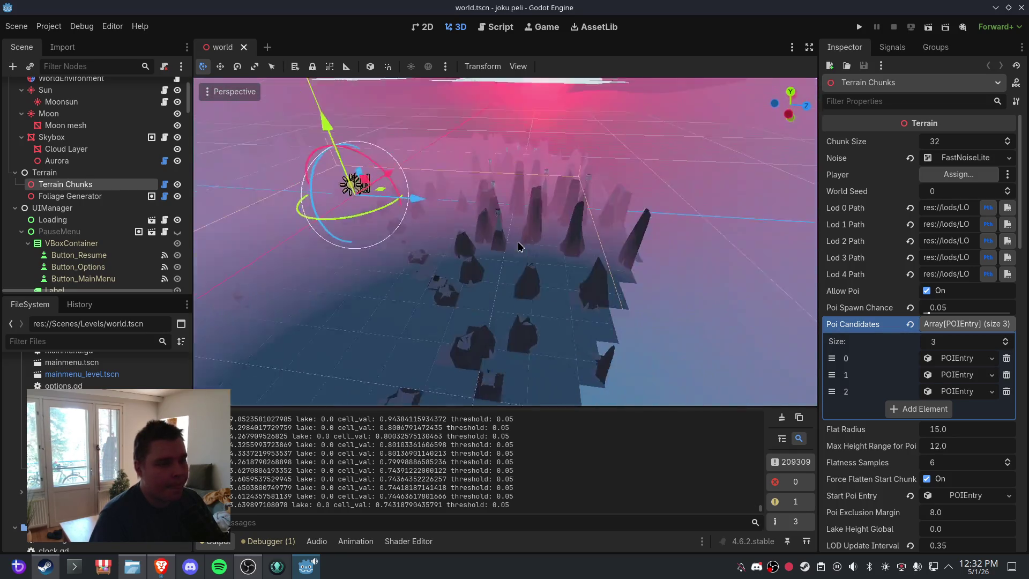
scroll(965, 386, "down", 15)
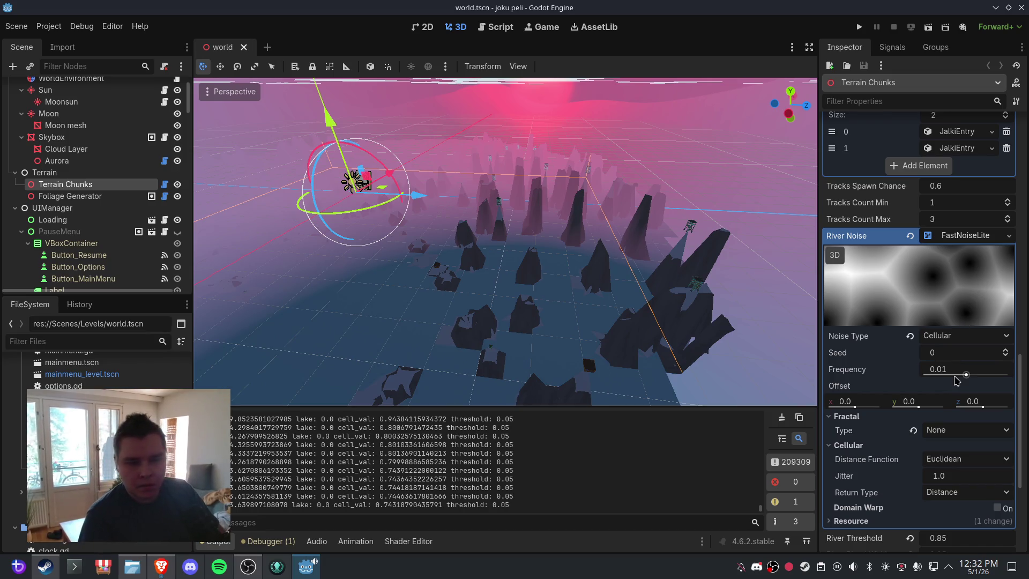
Set the River Noise frequency to 0.003 and save the world scene
type("0.0")
key("Return")
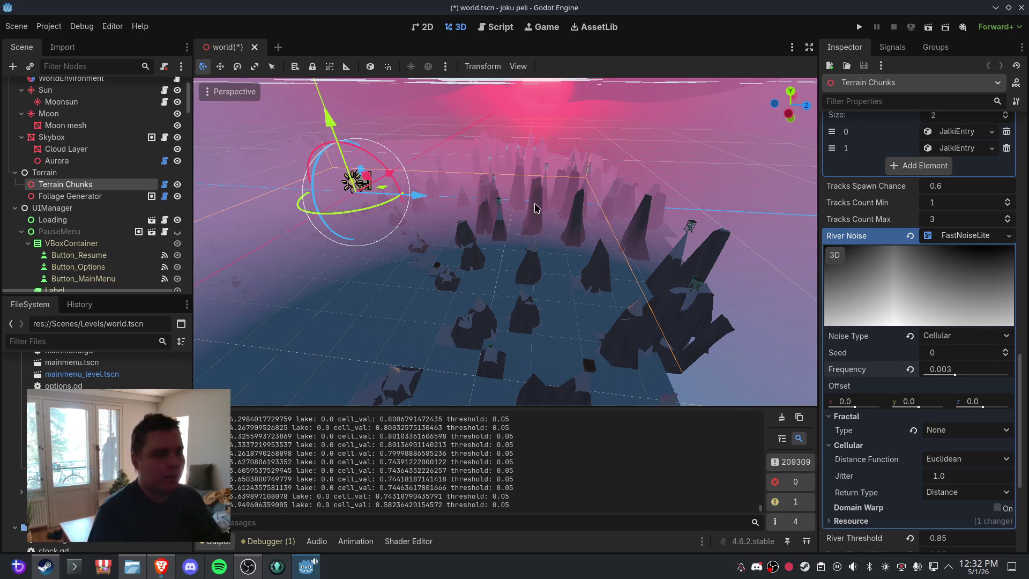
left_click(16, 26)
left_click(32, 187)
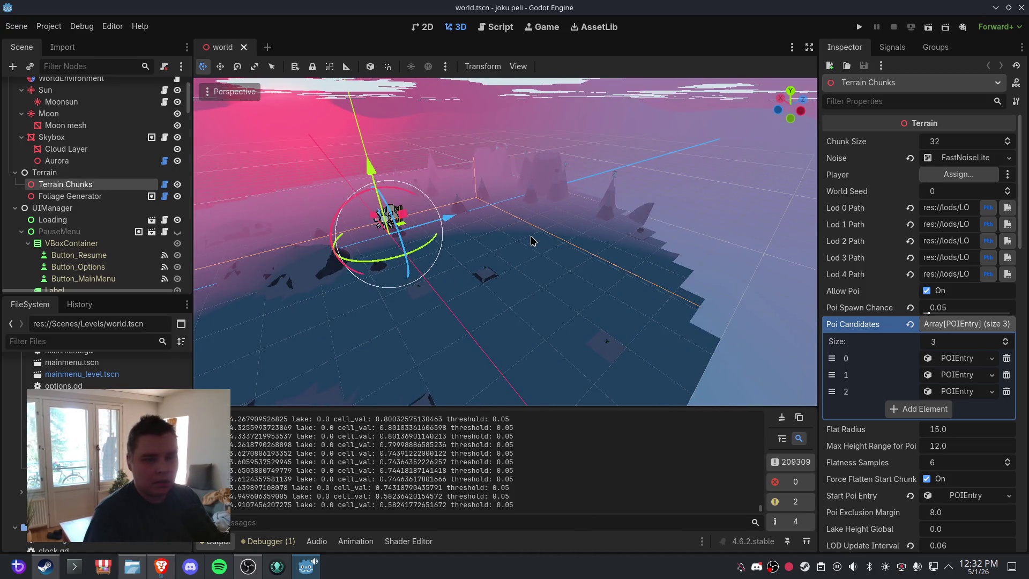
Set the River Noise jitter to 0.5
scroll(938, 254, "down", 10)
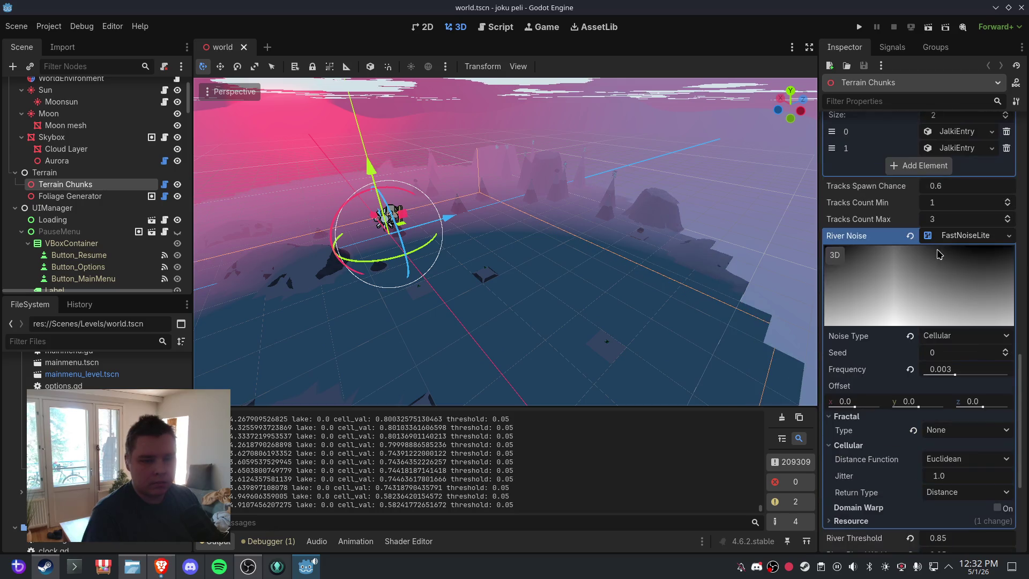
scroll(938, 254, "up", 10)
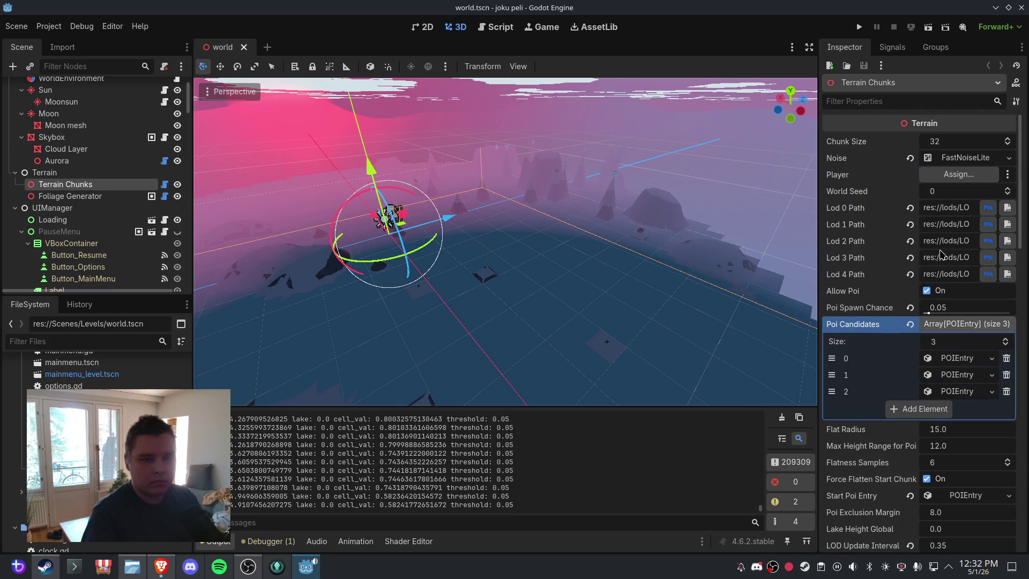
left_click(958, 159)
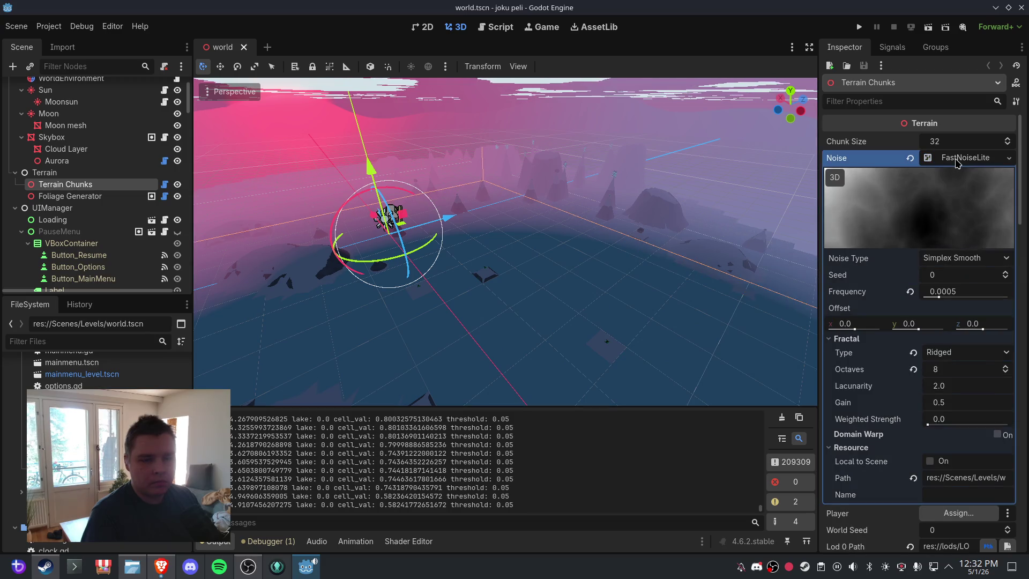
left_click(957, 158)
scroll(953, 241, "down", 10)
scroll(953, 286, "down", 5)
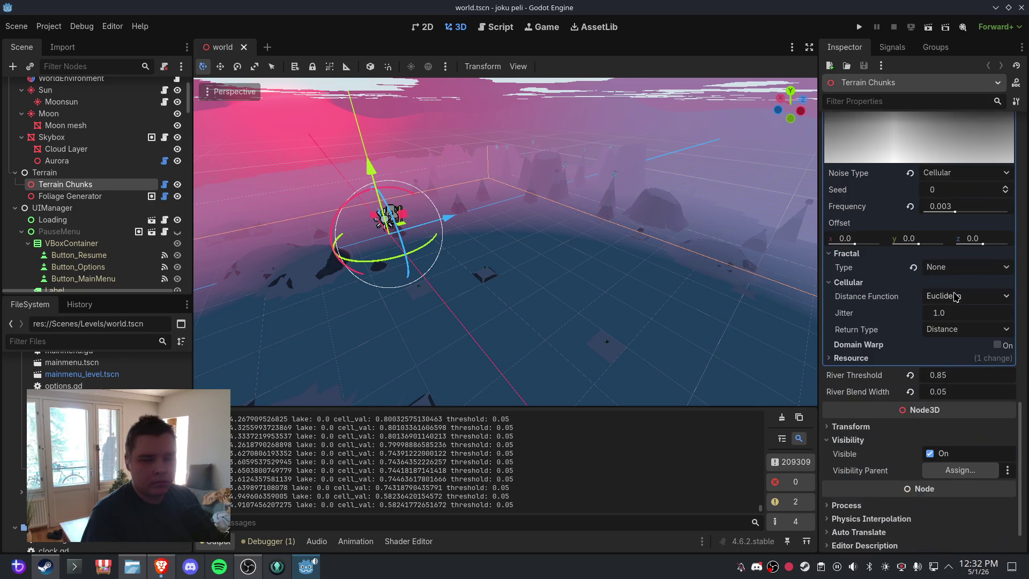
left_click_drag(491, 234, 681, 236)
scroll(681, 236, "up", 2)
scroll(636, 236, "down", 4)
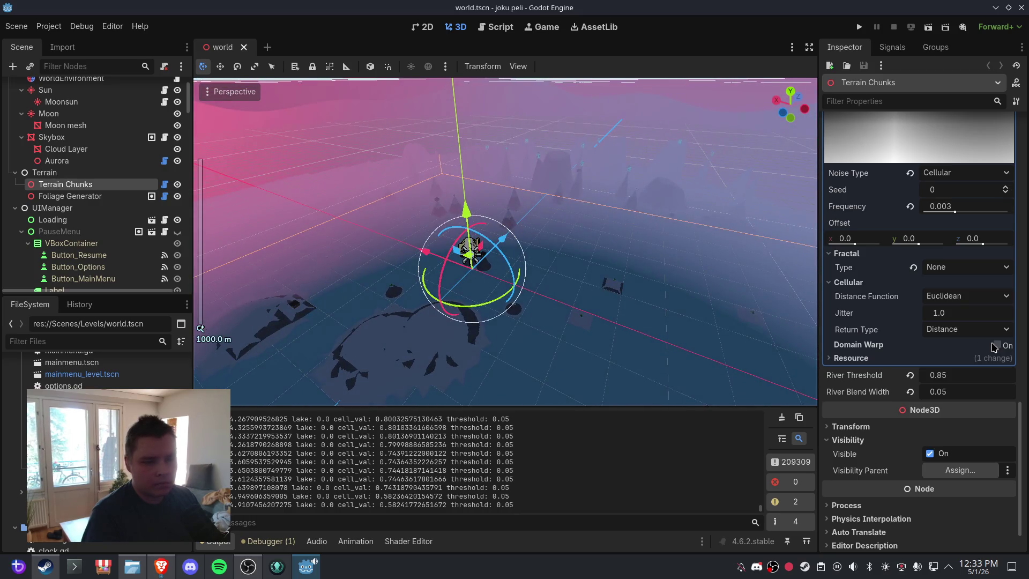
left_click(965, 312)
type("0.5")
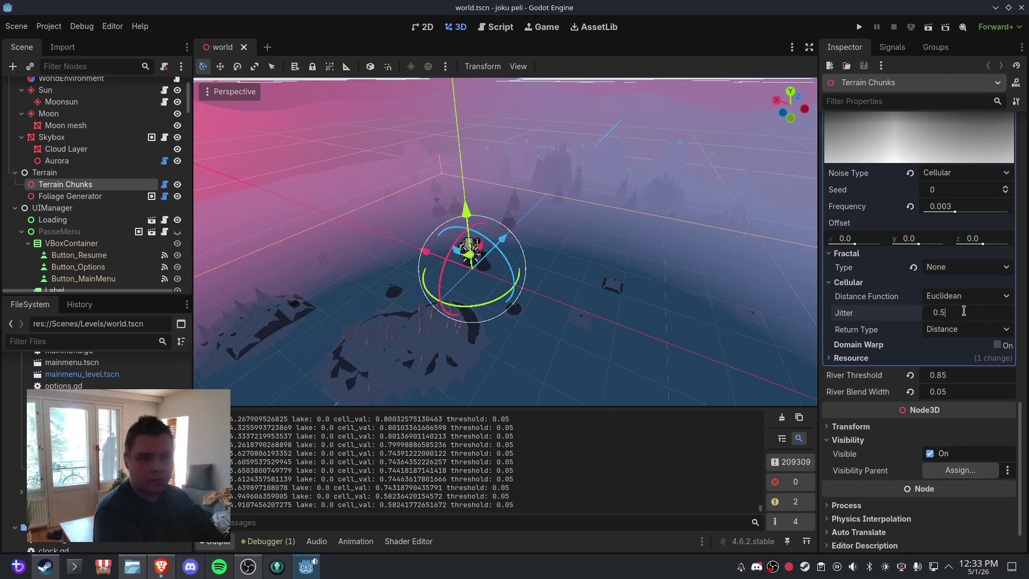
key("Return")
Try the Hybrid distance function, then keep River Noise on Euclidean
left_click(973, 297)
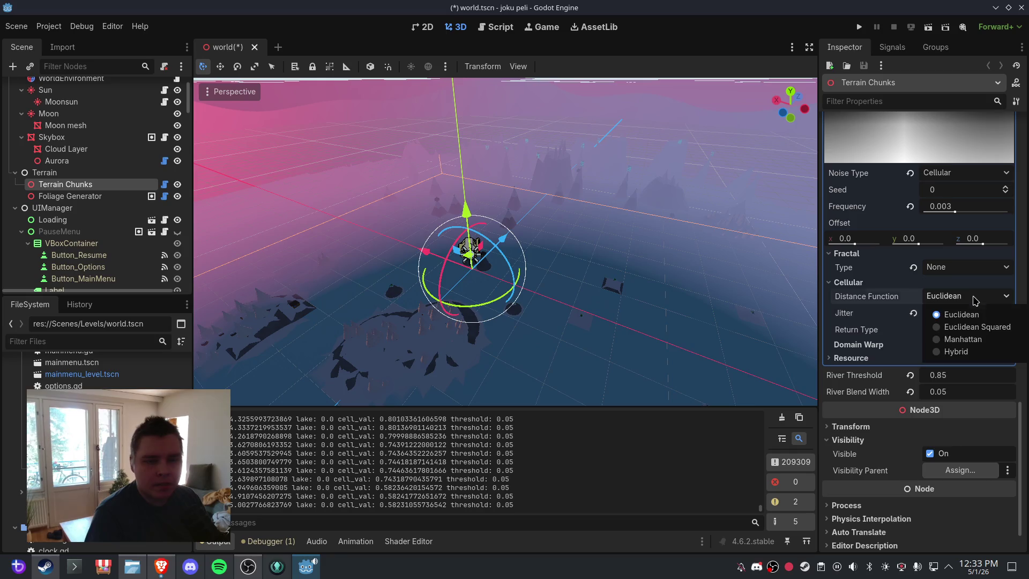
left_click(974, 298)
left_click(974, 298)
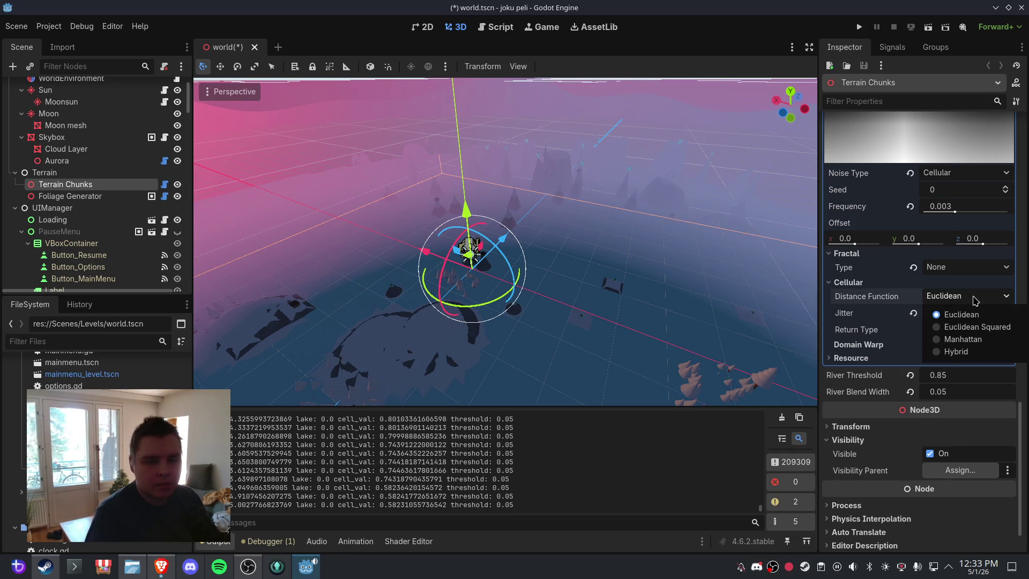
left_click(978, 352)
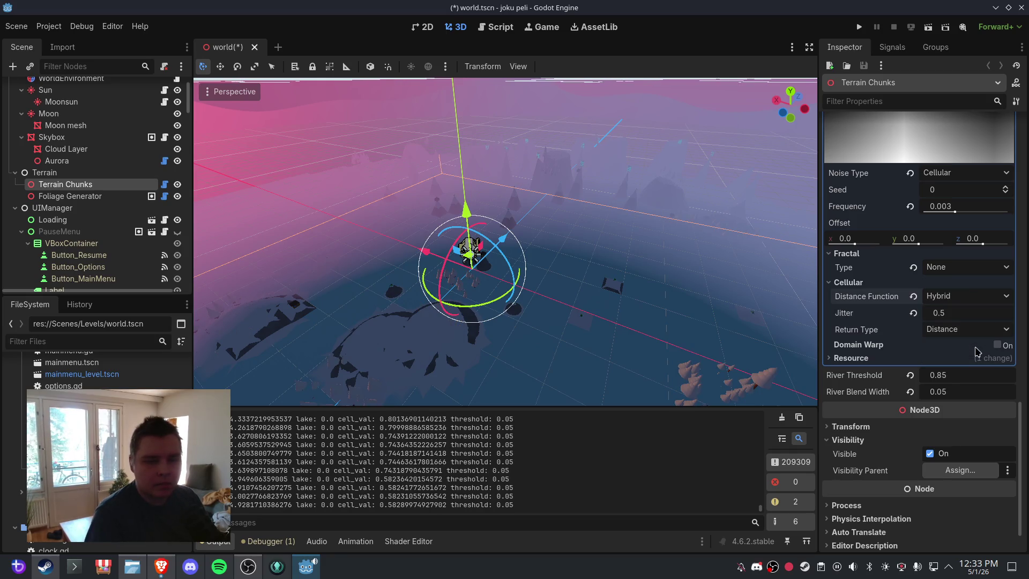
left_click(966, 293)
left_click(968, 316)
left_click(966, 292)
left_click(971, 297)
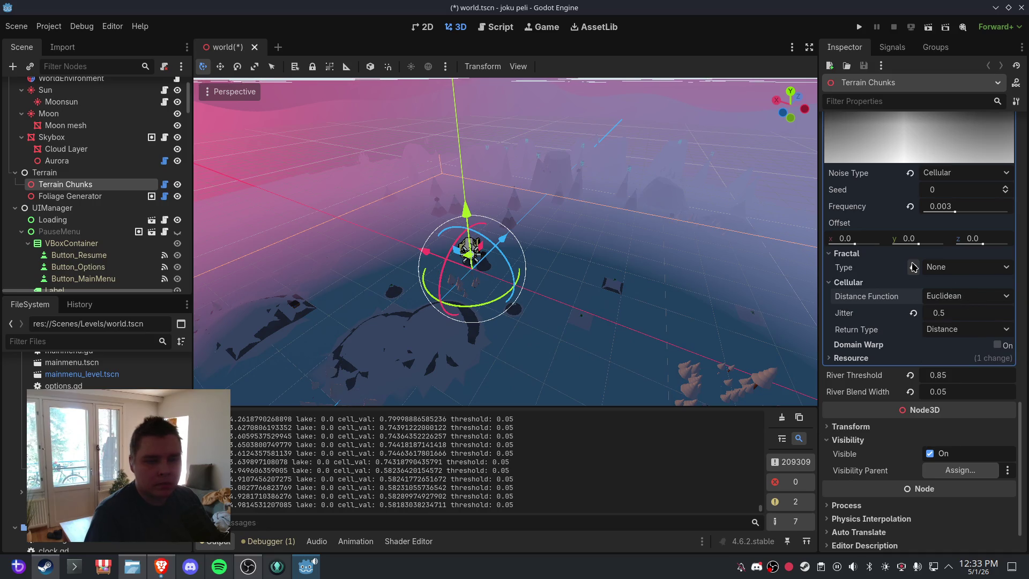
Keep the River Noise fractal type at None and save the world scene
left_click(913, 267)
left_click(948, 267)
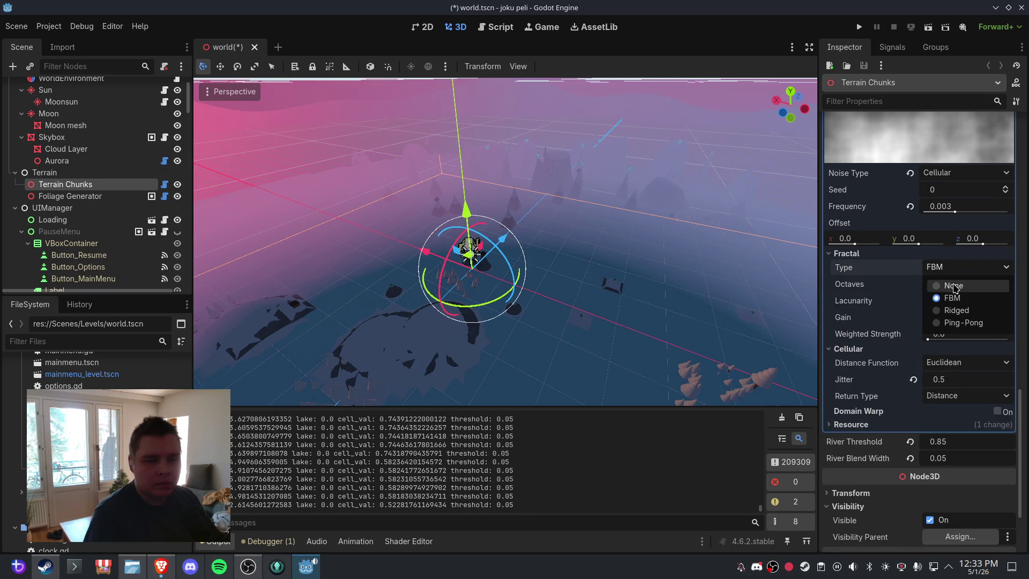
left_click(954, 286)
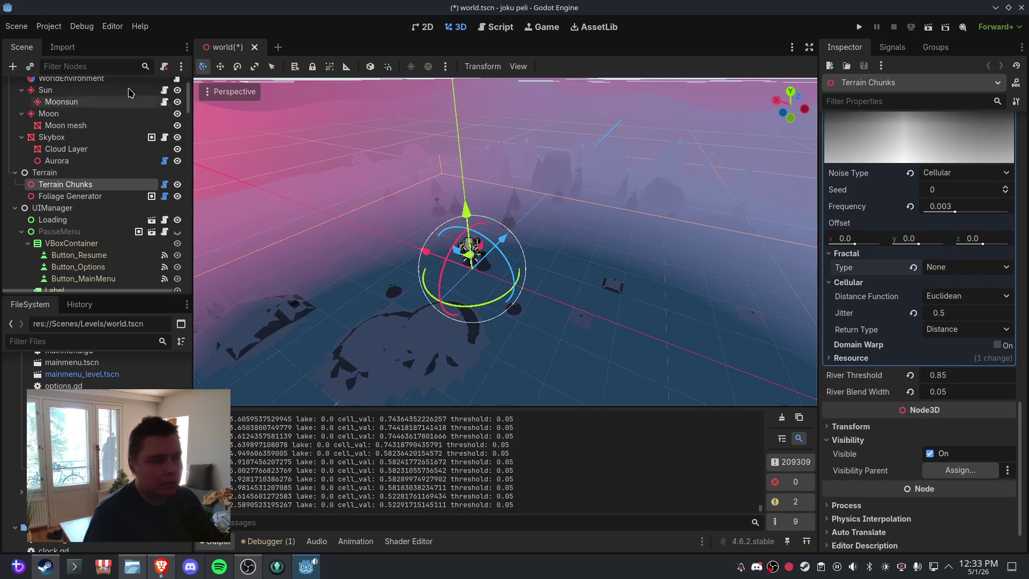
left_click(17, 26)
left_click(48, 251)
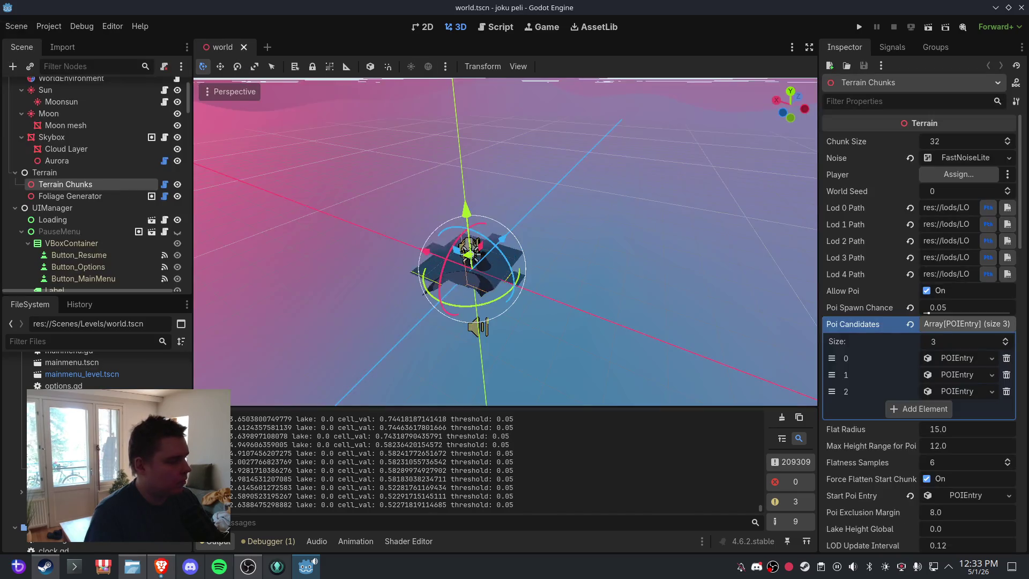
Orbit the view and frame the Terrain Chunks node
scroll(613, 203, "up", 3)
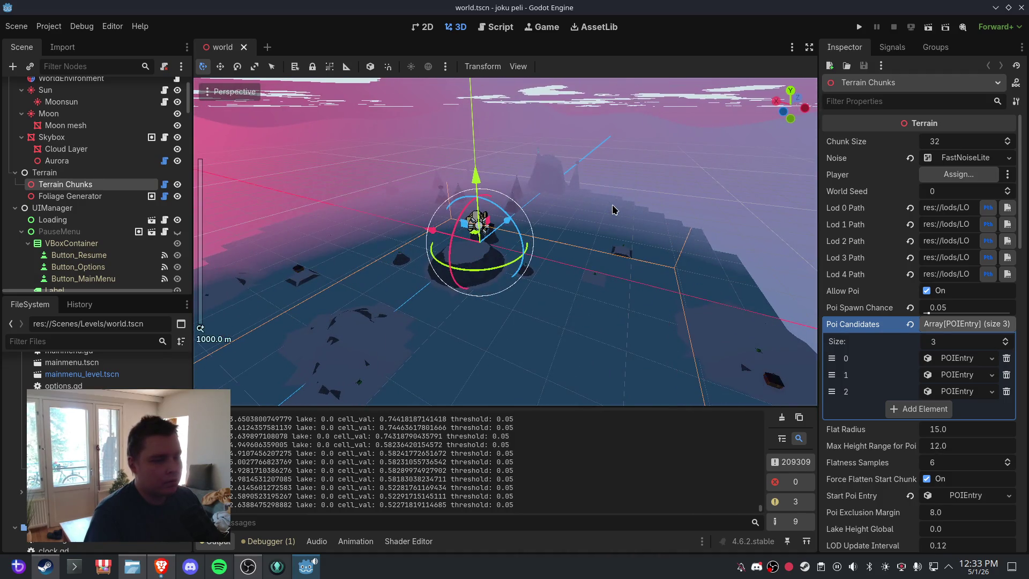
mouse_move(612, 204)
left_mouse_down()
mouse_move(518, 194)
mouse_move(519, 207)
mouse_move(552, 221)
mouse_move(568, 209)
mouse_move(449, 201)
mouse_move(531, 202)
mouse_move(489, 191)
left_mouse_up()
scroll(577, 204, "up", 2)
scroll(489, 191, "down", 2)
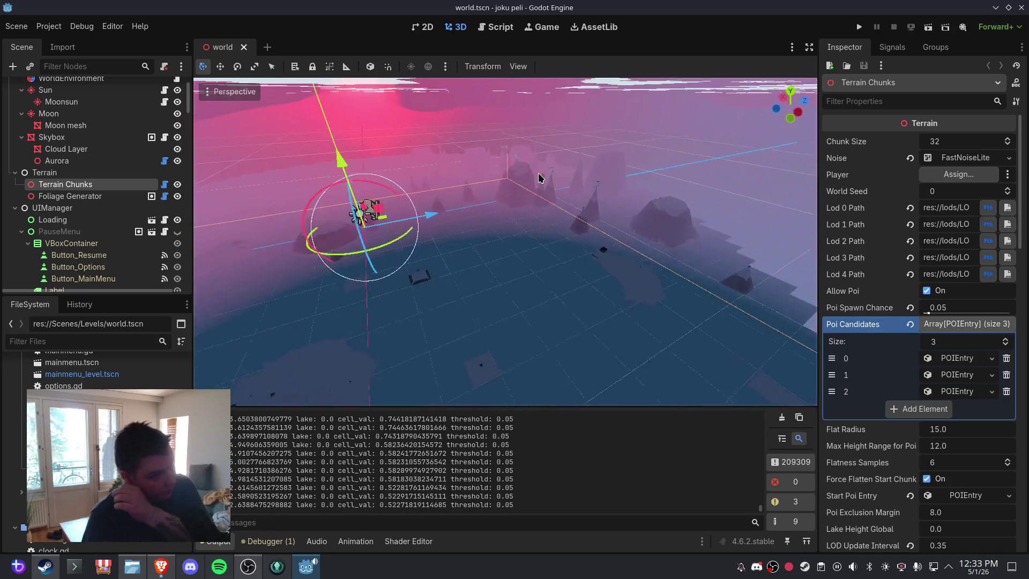
scroll(487, 196, "up", 3)
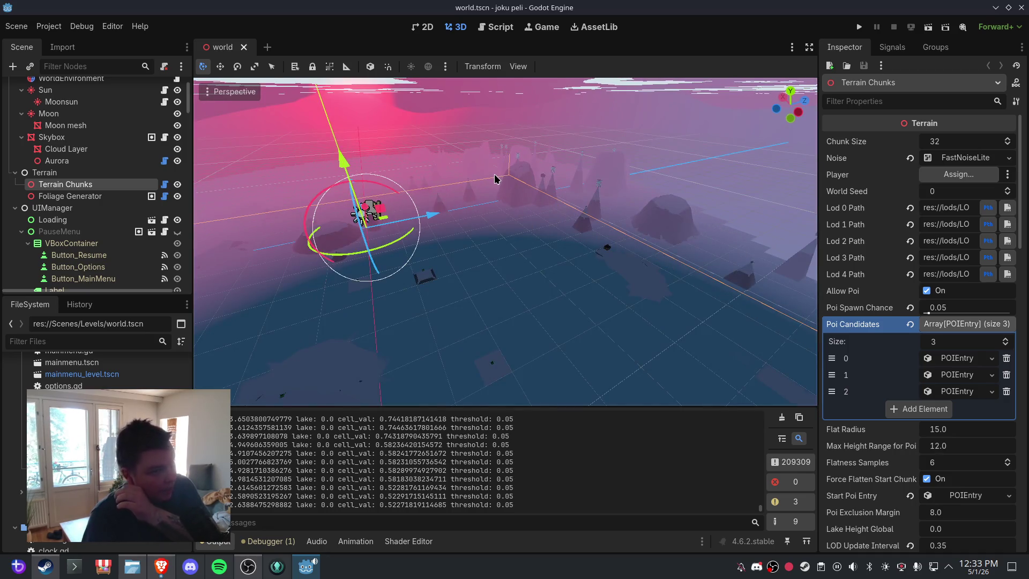
key("f")
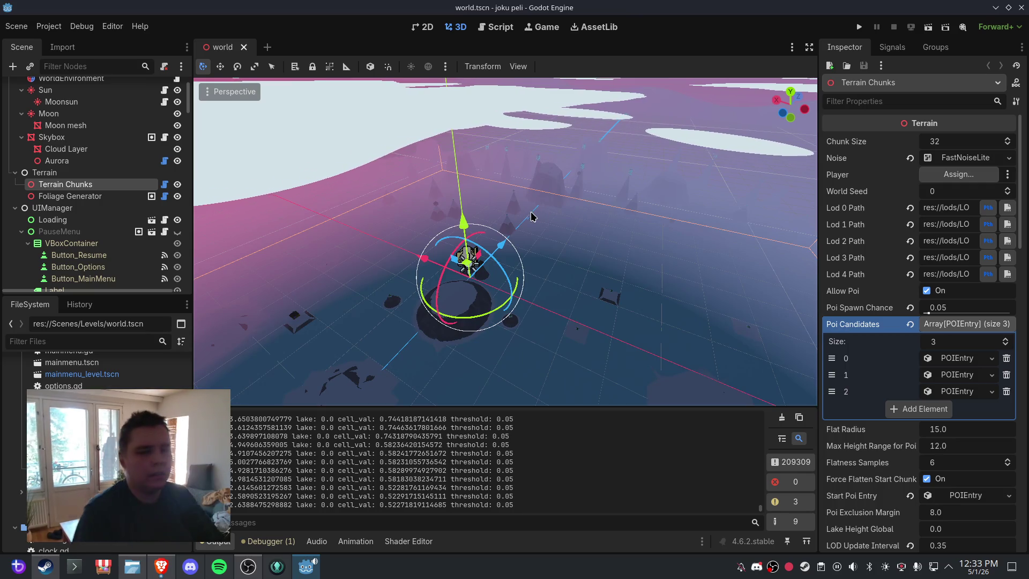
scroll(916, 322, "down", 10)
Reset the River Noise frequency, then set it to 0.1
left_click(928, 343)
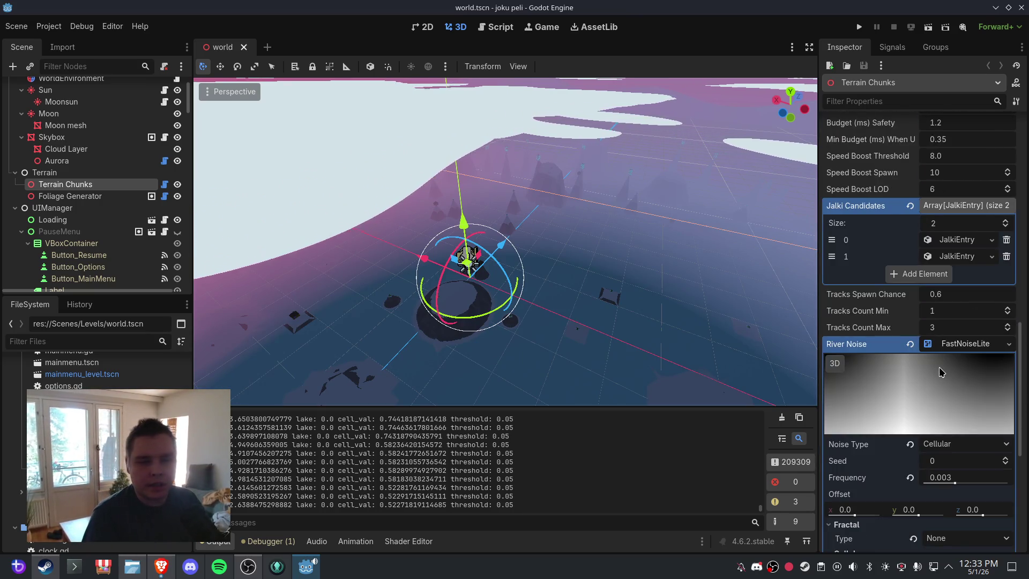
scroll(916, 423, "down", 2)
left_click(910, 423)
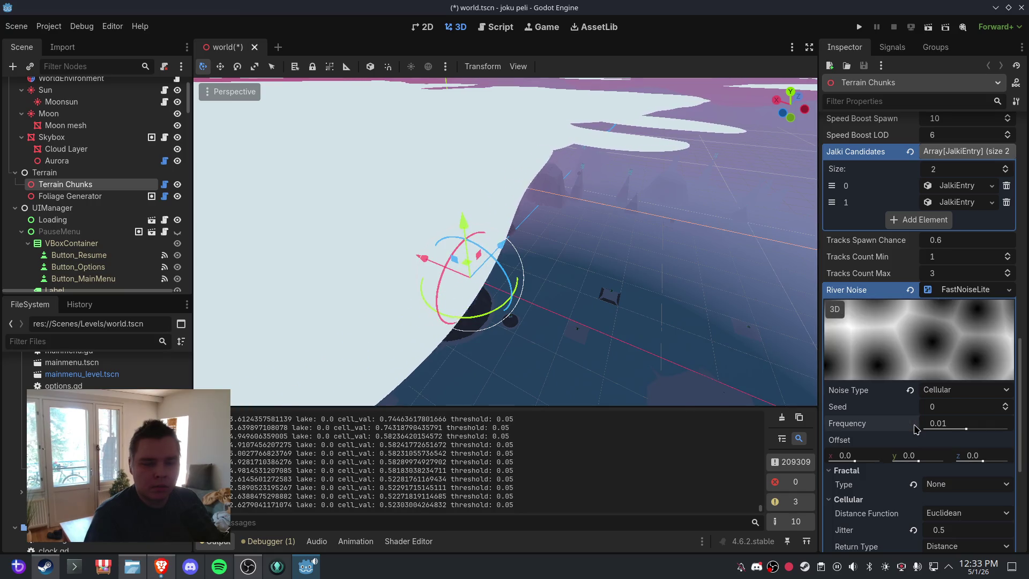
left_click(951, 422)
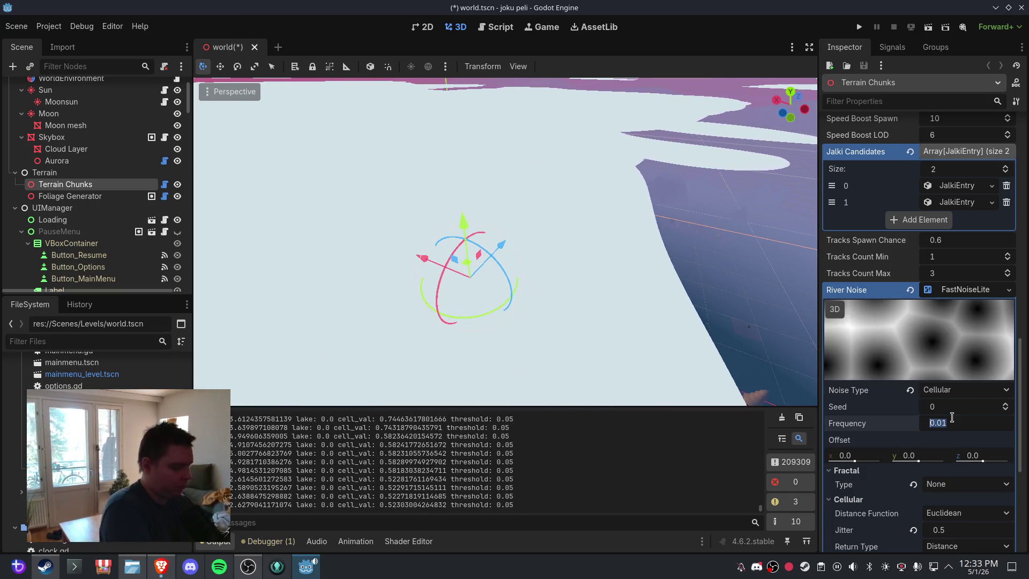
type("0.1")
key("Return")
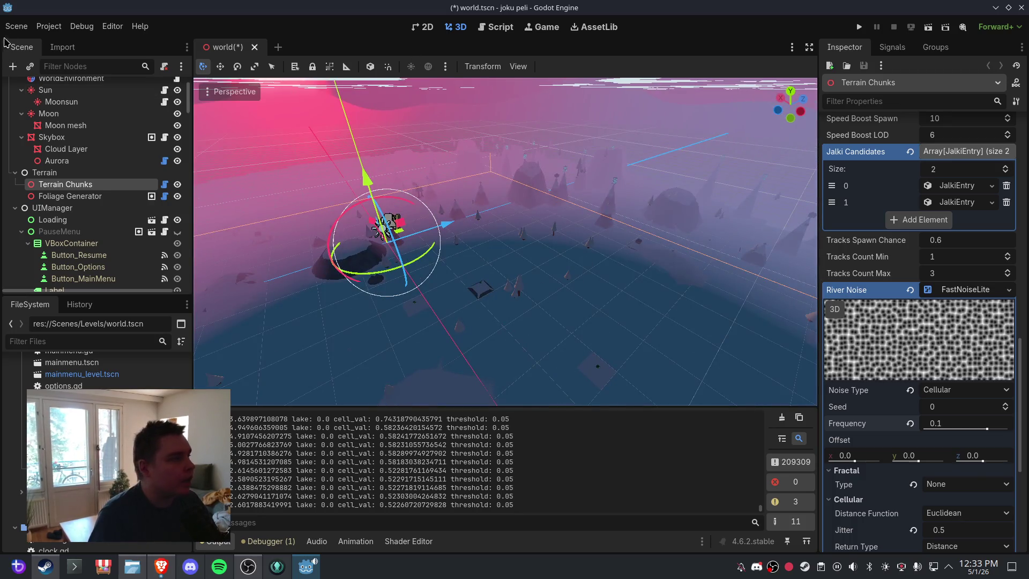
Save the world scene, close it, and reopen it with Ctrl+Shift+T
left_click(16, 26)
left_click(36, 110)
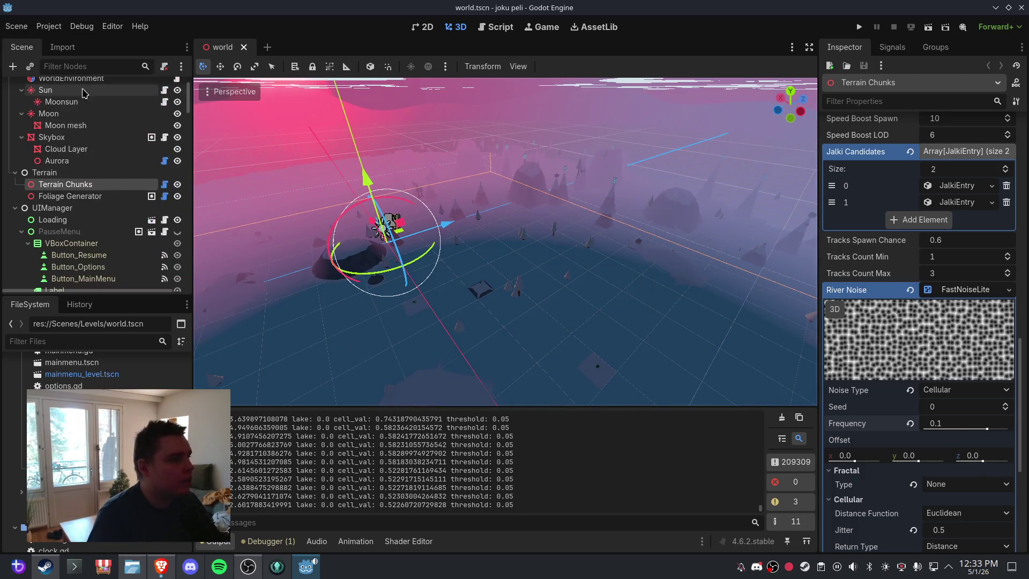
left_click(255, 47)
key("ctrl+shift+t")
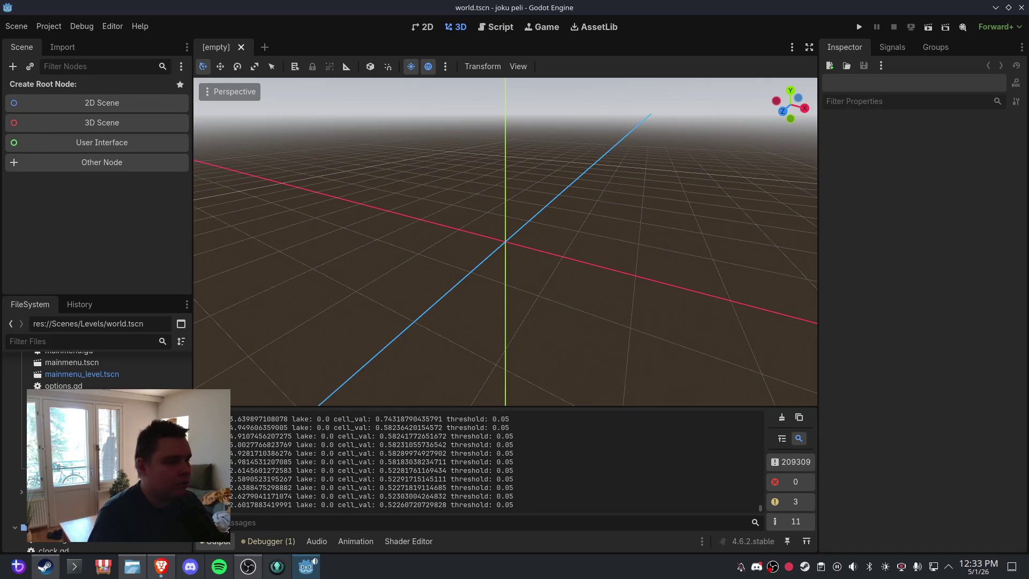
Zoom and pan the viewport to inspect the dense, spiky regenerated terrain
scroll(558, 252, "up", 5)
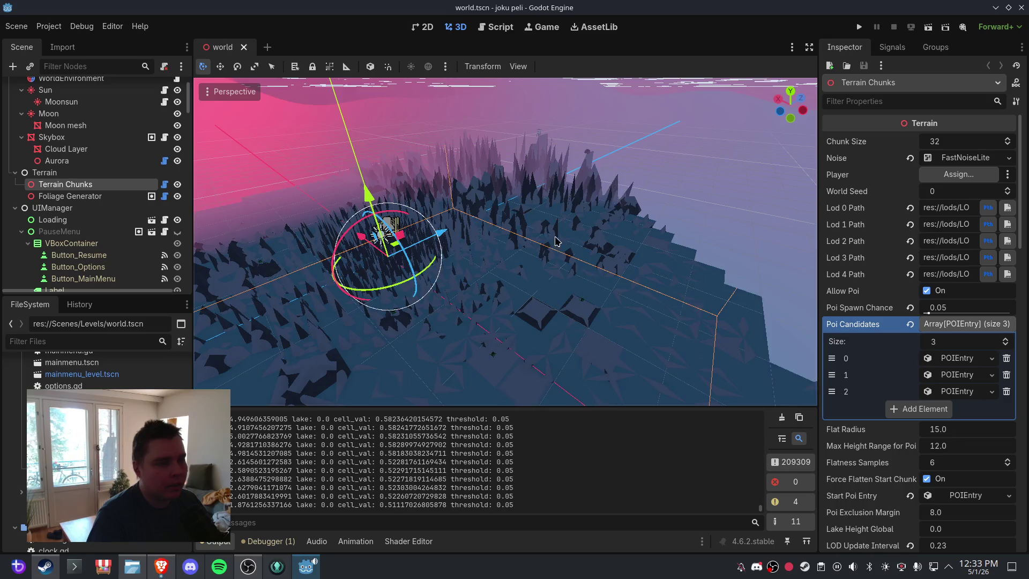
mouse_move(552, 231)
left_mouse_down()
mouse_move(509, 258)
mouse_move(534, 246)
left_mouse_up()
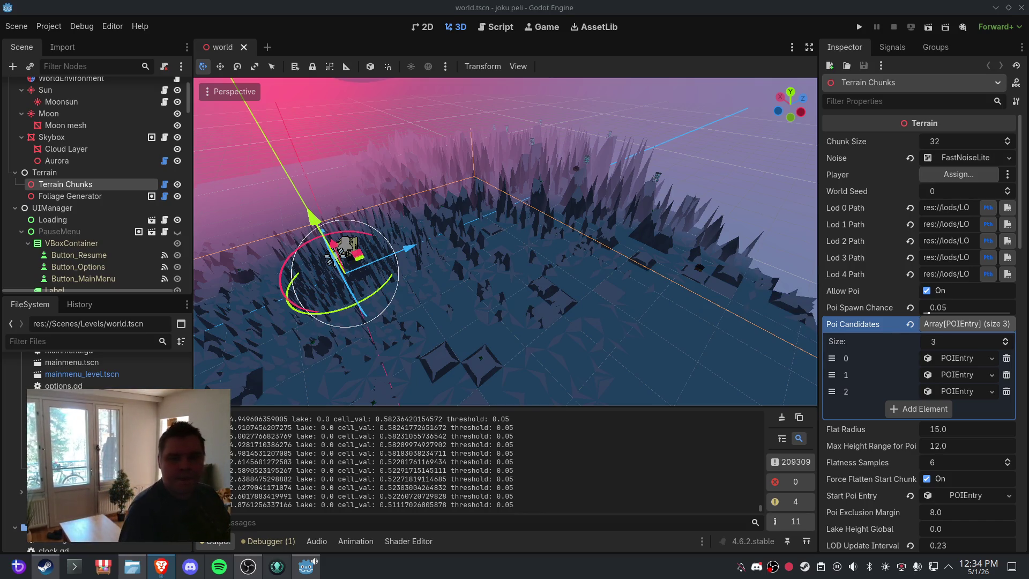
scroll(958, 384, "down", 10)
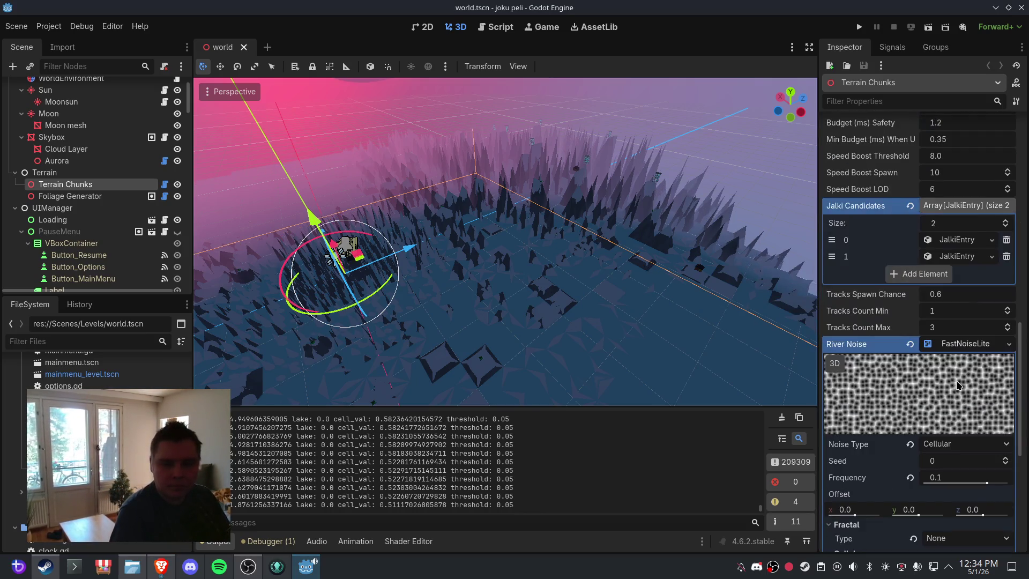
Revert River Noise frequency to 0.01, save the scene, and revert jitter to 1.0
left_click(911, 478)
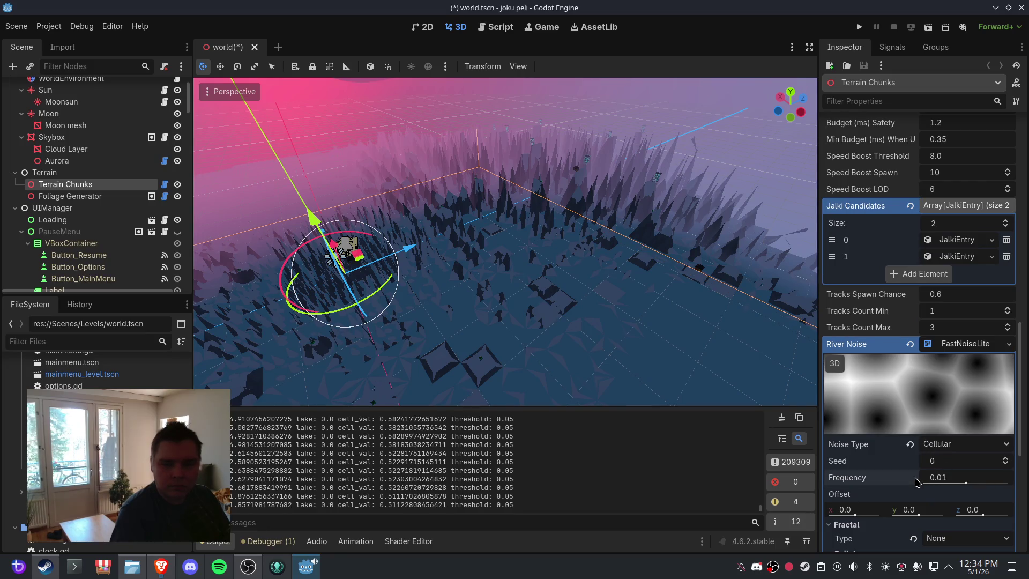
left_click(14, 25)
left_click(45, 110)
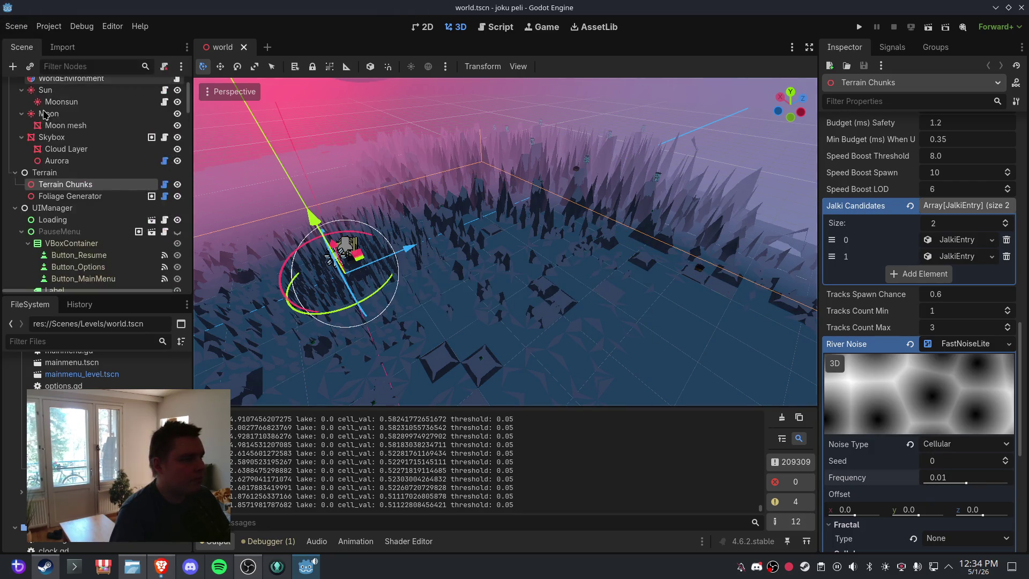
scroll(959, 440, "down", 2)
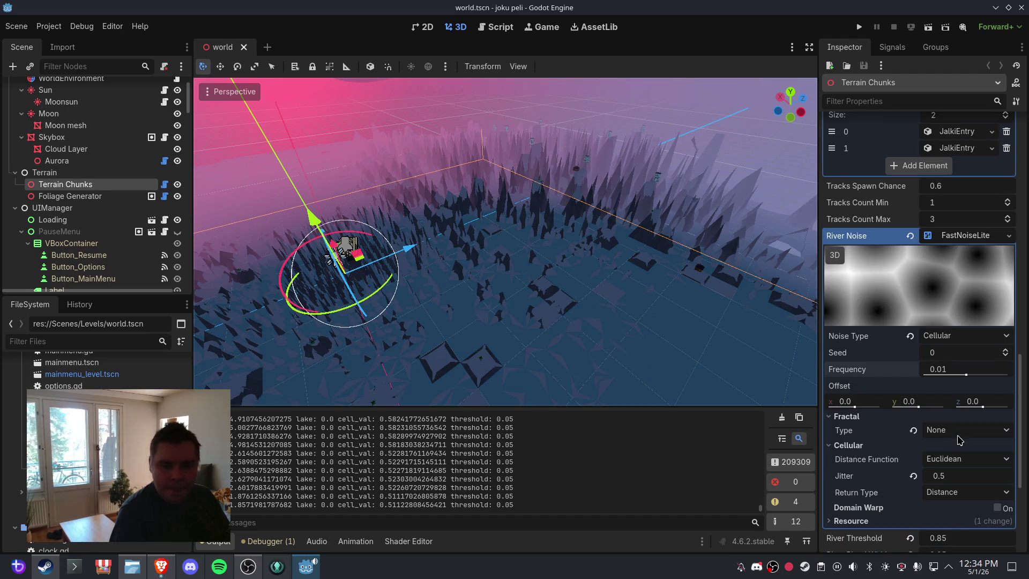
left_click(912, 476)
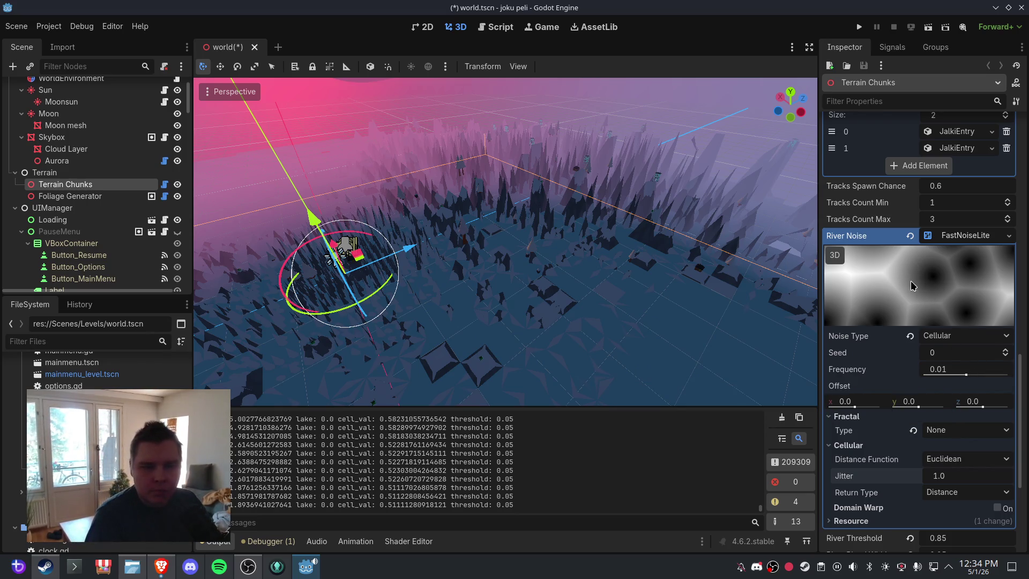
Try River Noise return types Cell Value, Distance, Distance2, Distance2Add and Distance2Sub
scroll(970, 402, "down", 2)
left_click(976, 438)
left_click(980, 457)
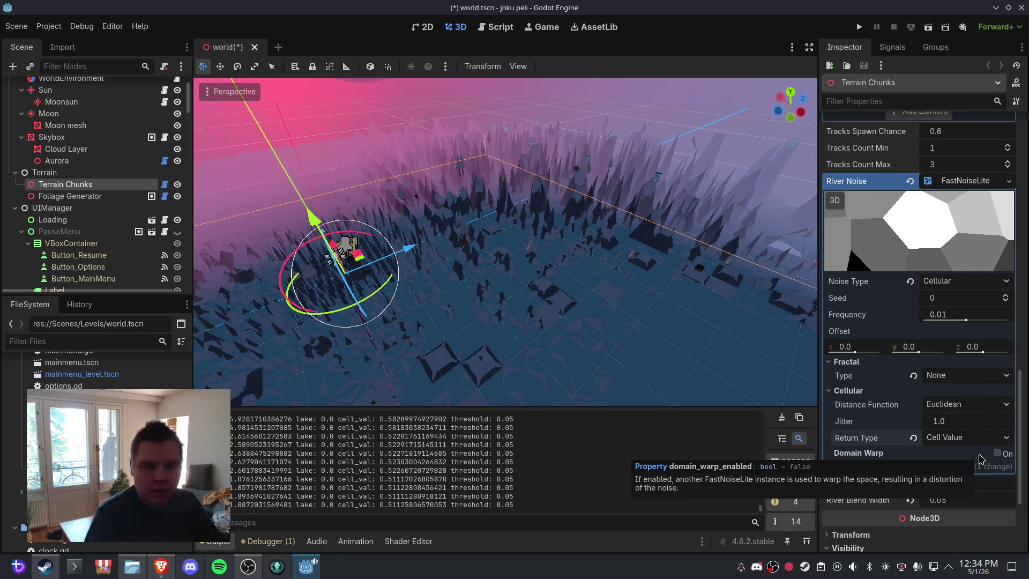
left_click(976, 437)
left_click(980, 469)
left_click(974, 439)
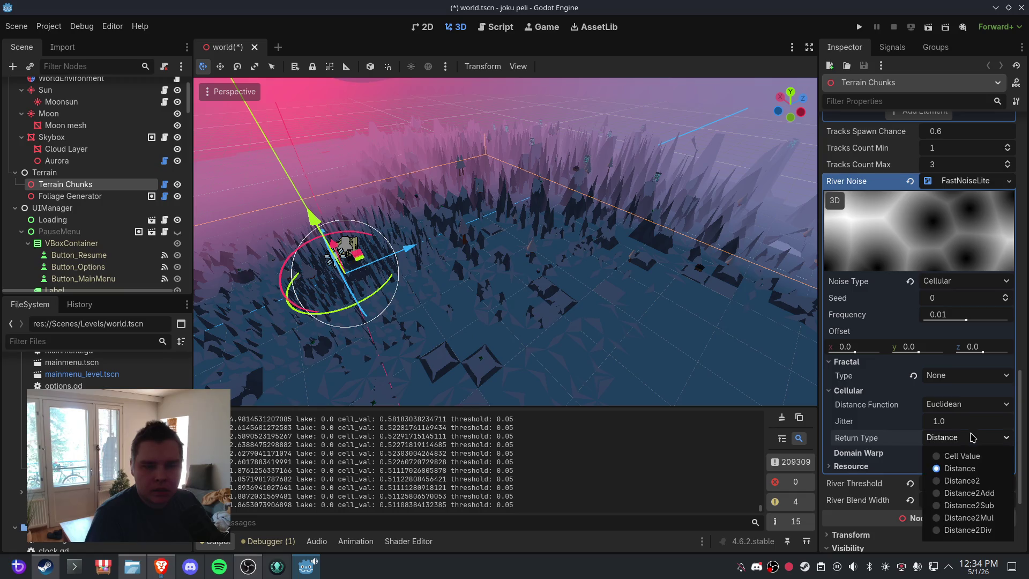
left_click(976, 479)
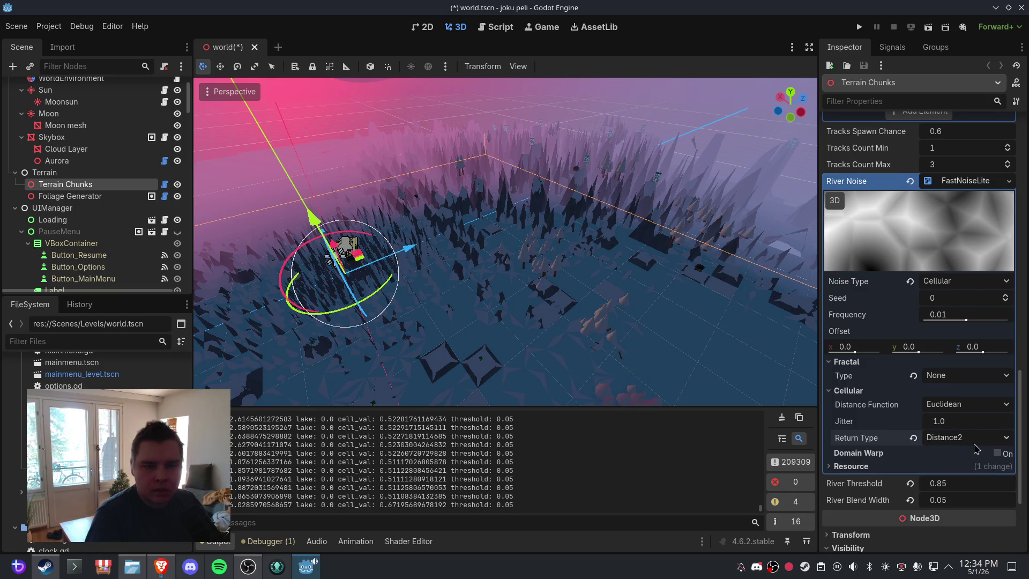
left_click(975, 440)
left_click(979, 492)
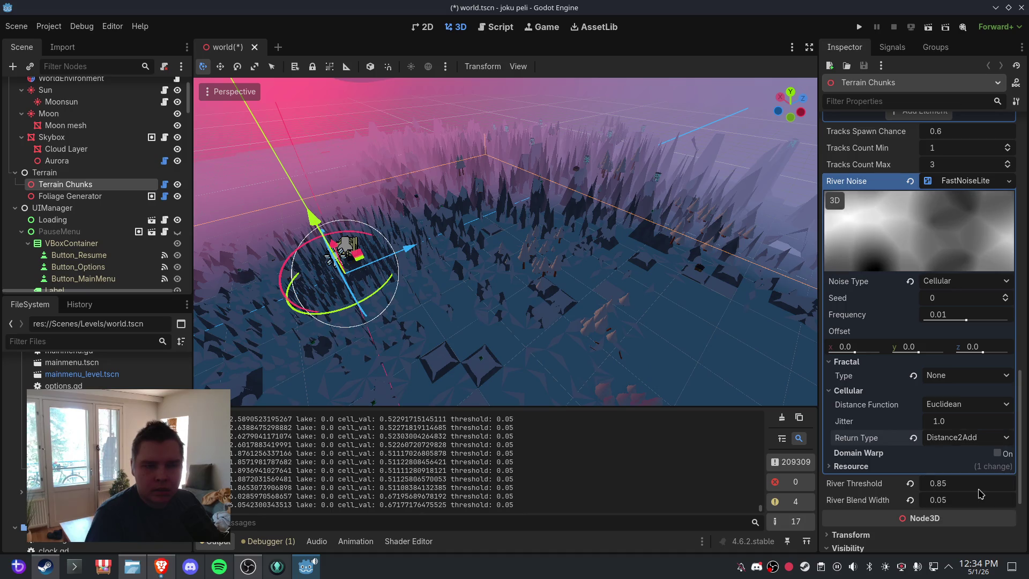
left_click(969, 439)
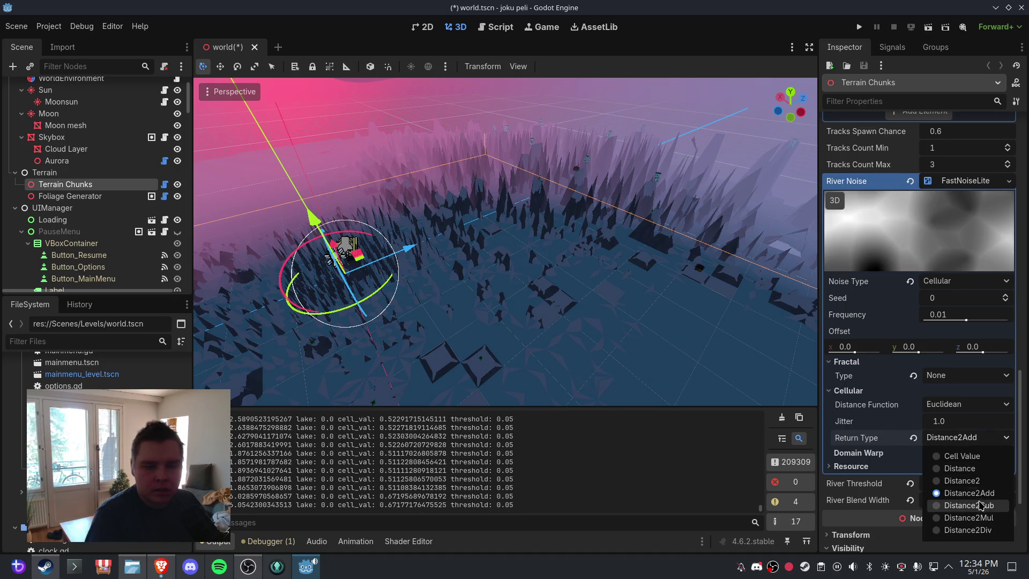
left_click(982, 507)
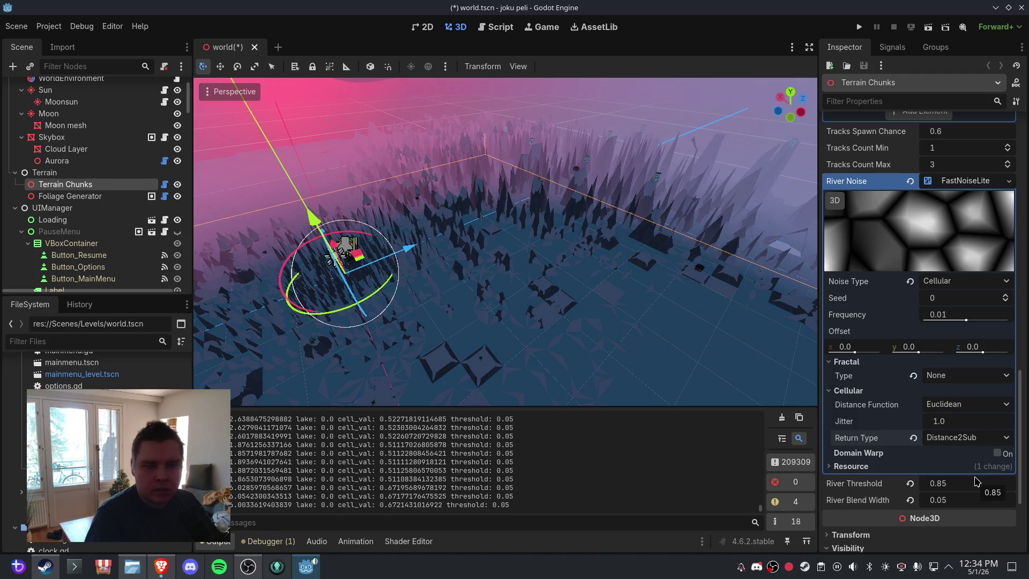
Try Distance2Mul and Distance2Div, settle on Distance2Sub, and save the world scene
left_click(975, 438)
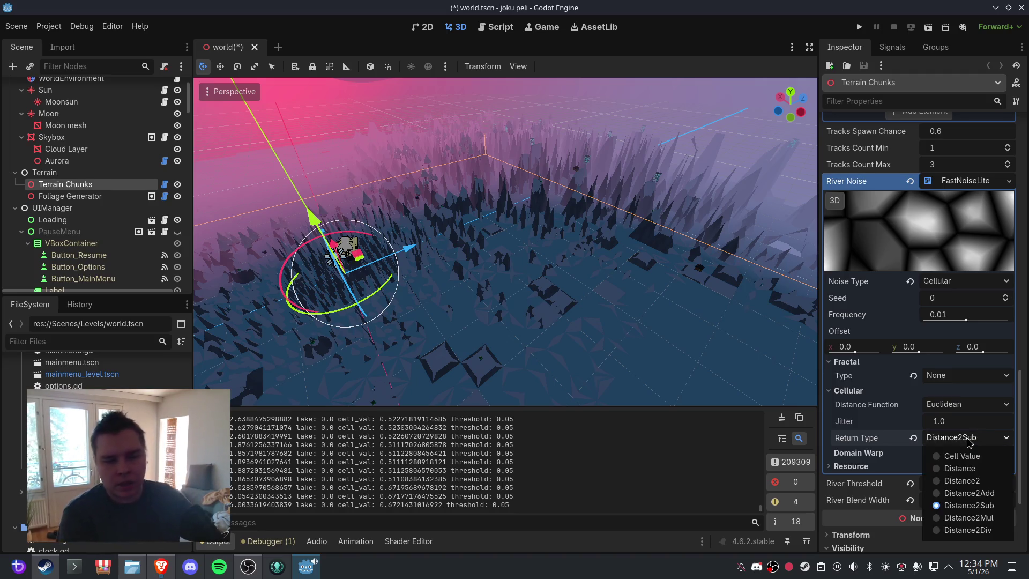
left_click(985, 519)
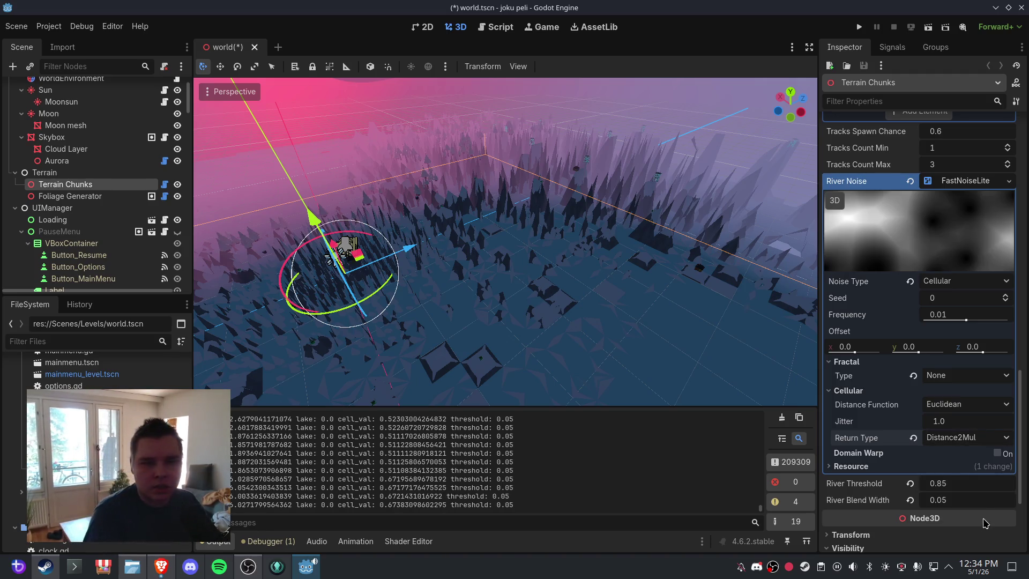
left_click(966, 438)
left_click(974, 528)
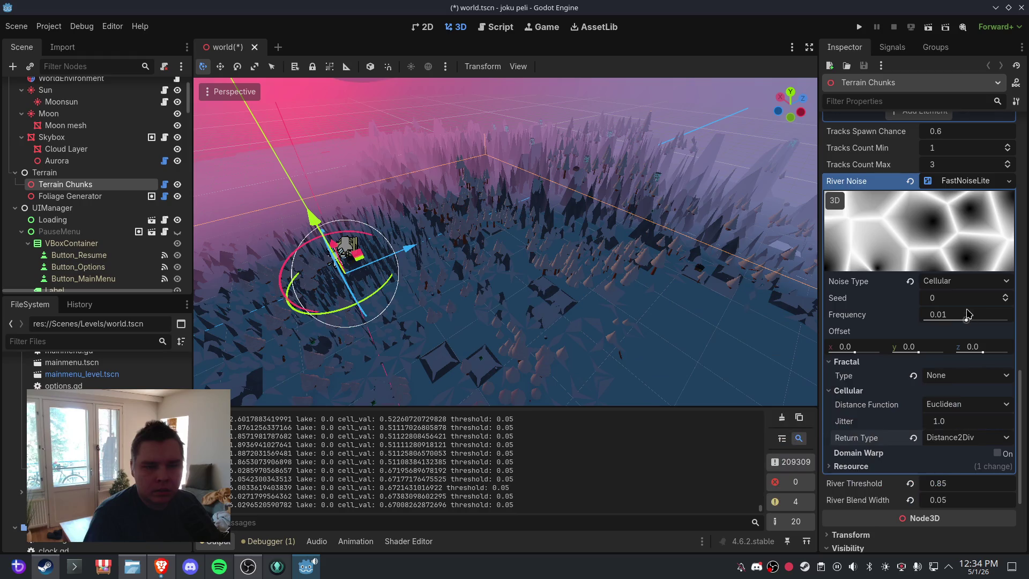
left_click(976, 437)
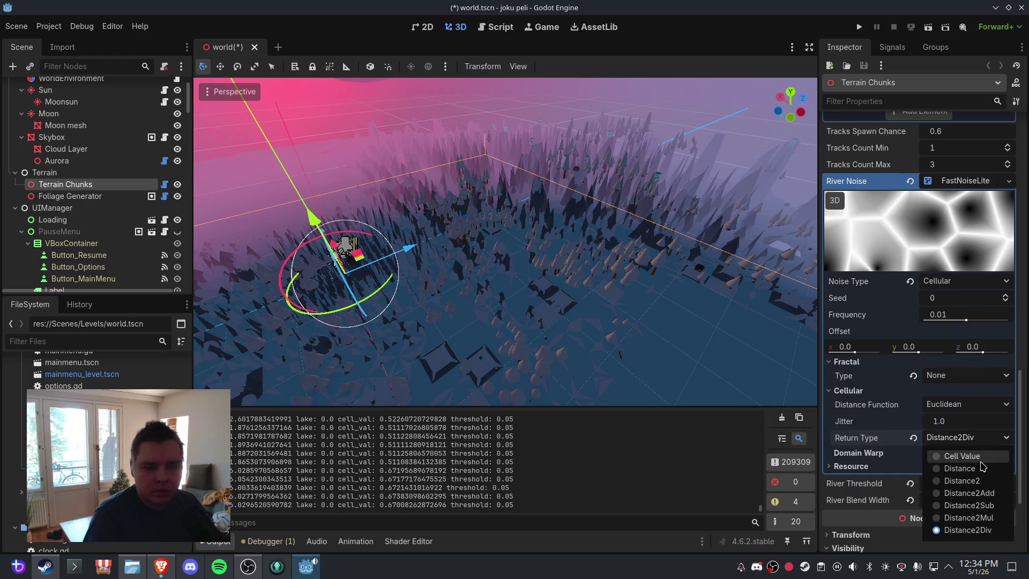
left_click(986, 508)
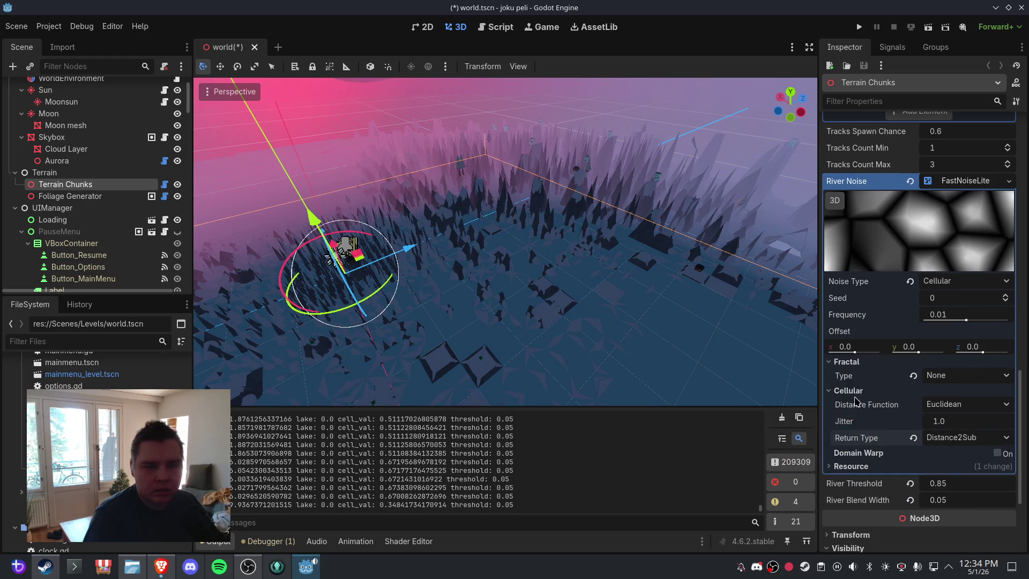
left_click(17, 26)
left_click(36, 110)
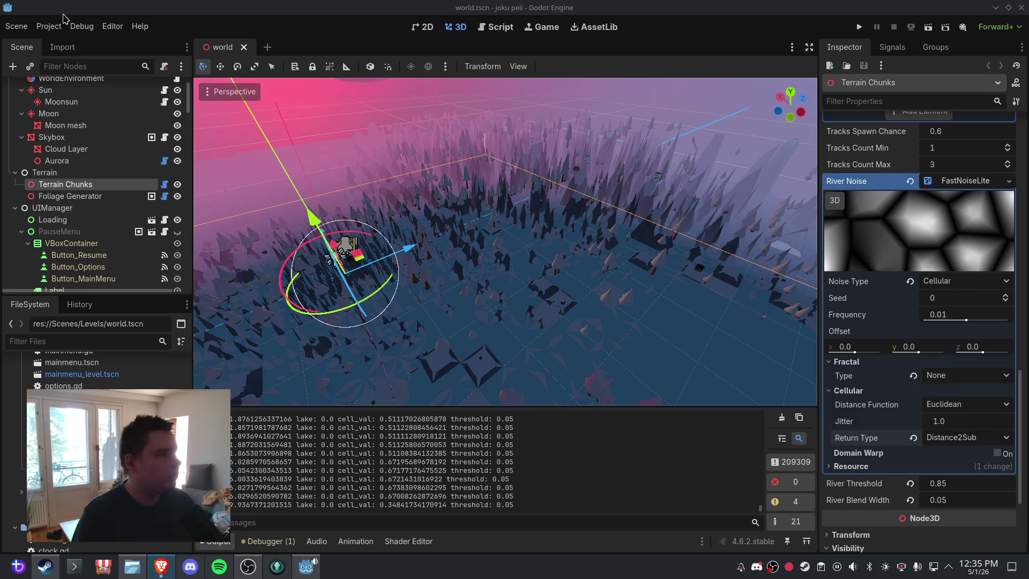
Save the world scene and open the chunk.gd script
left_click(16, 25)
left_click(24, 112)
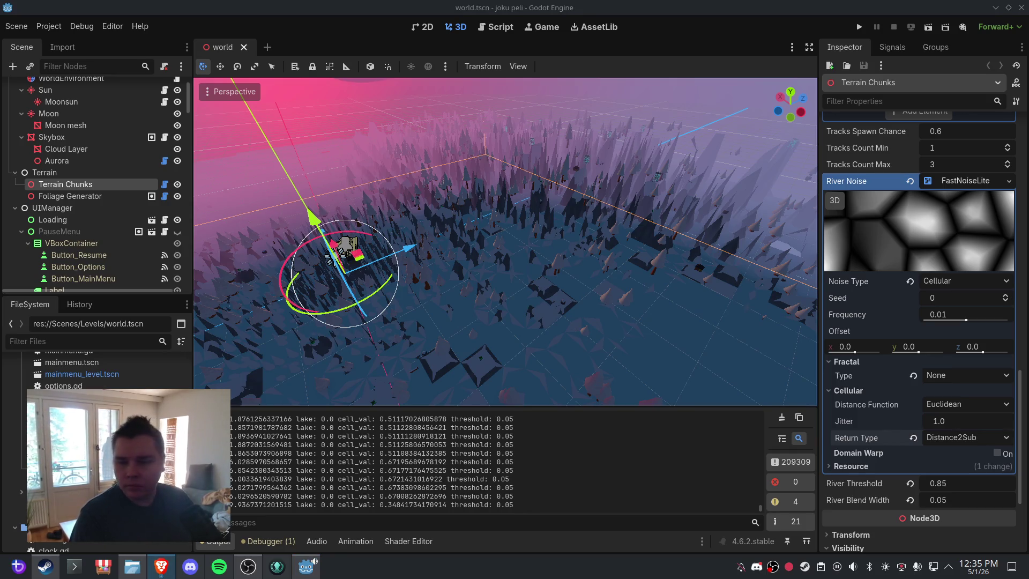
left_click(494, 27)
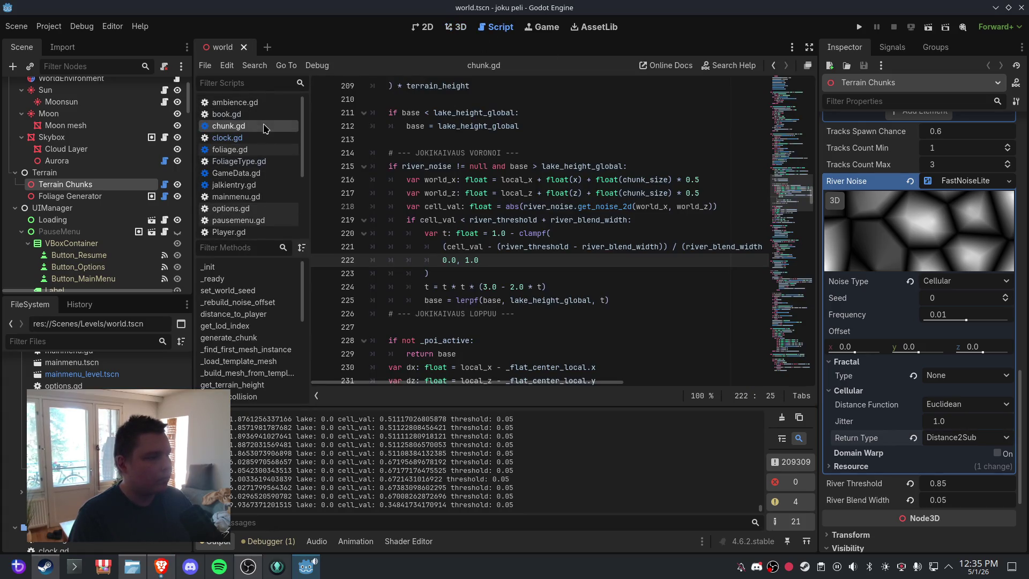
Replace chunk.gd lines 215–225 with the pasted river_strength carving code
left_click(454, 233)
mouse_move(528, 233)
mouse_move(611, 300)
left_mouse_down()
mouse_move(370, 287)
mouse_move(375, 168)
left_mouse_up()
key("ctrl+v")
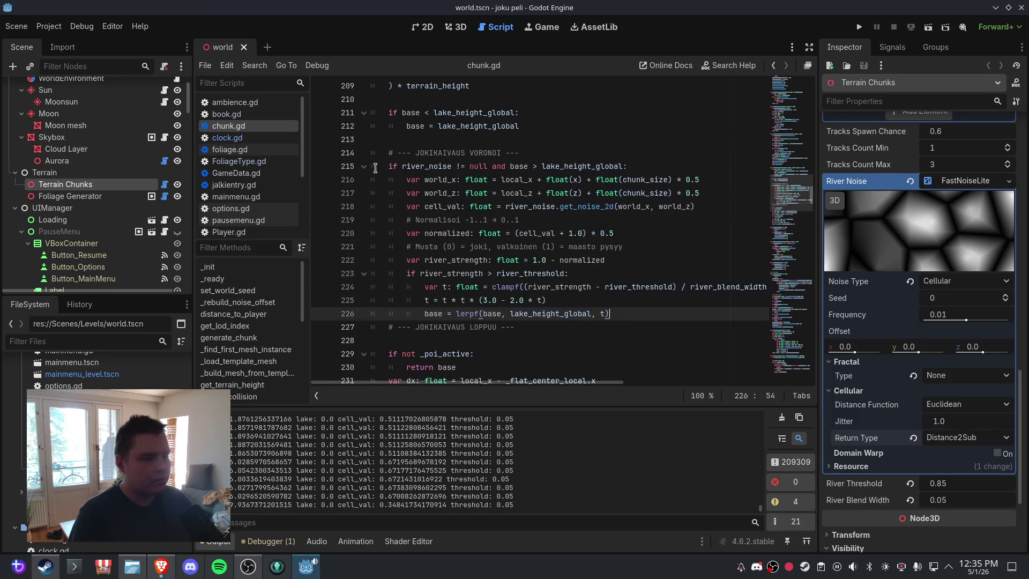
left_click(504, 260)
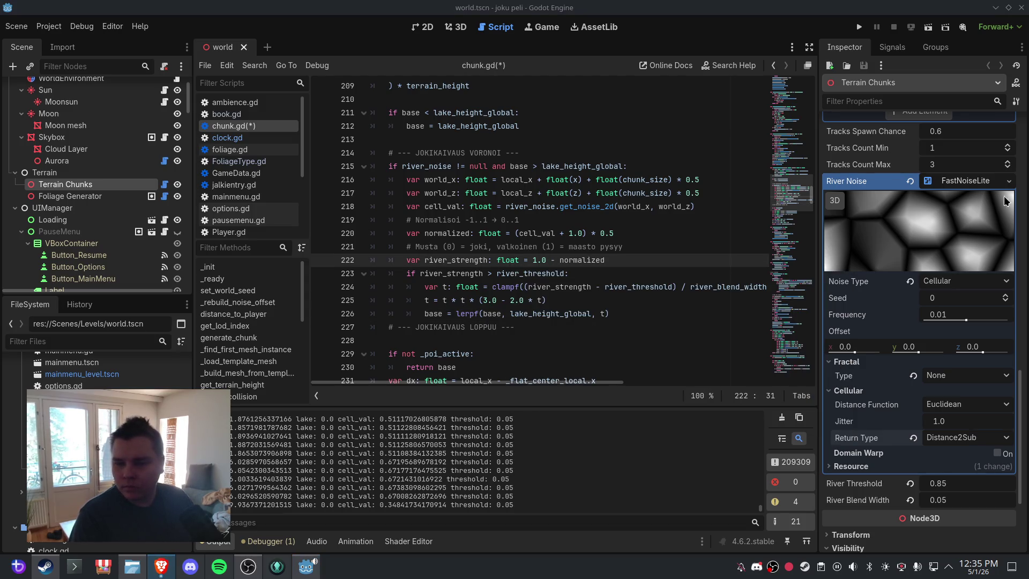
Return to the 3D view, save the world scene, and close it
left_click(450, 27)
left_click(22, 27)
left_click(30, 109)
left_click(244, 47)
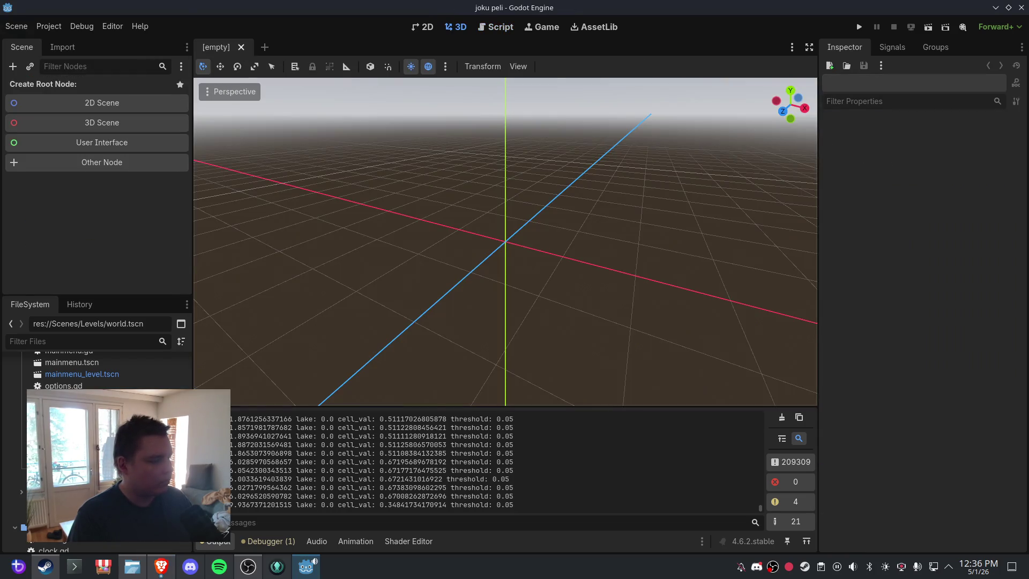
Reopen world.tscn, focus Terrain Chunks, and zoom around the regenerated river terrain
key("ctrl+shift+t")
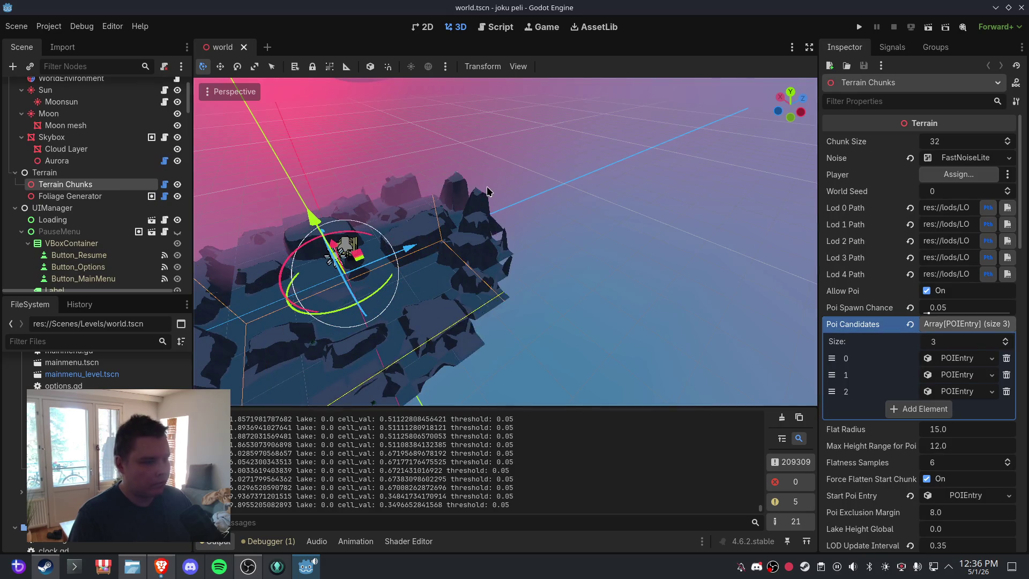
key("f")
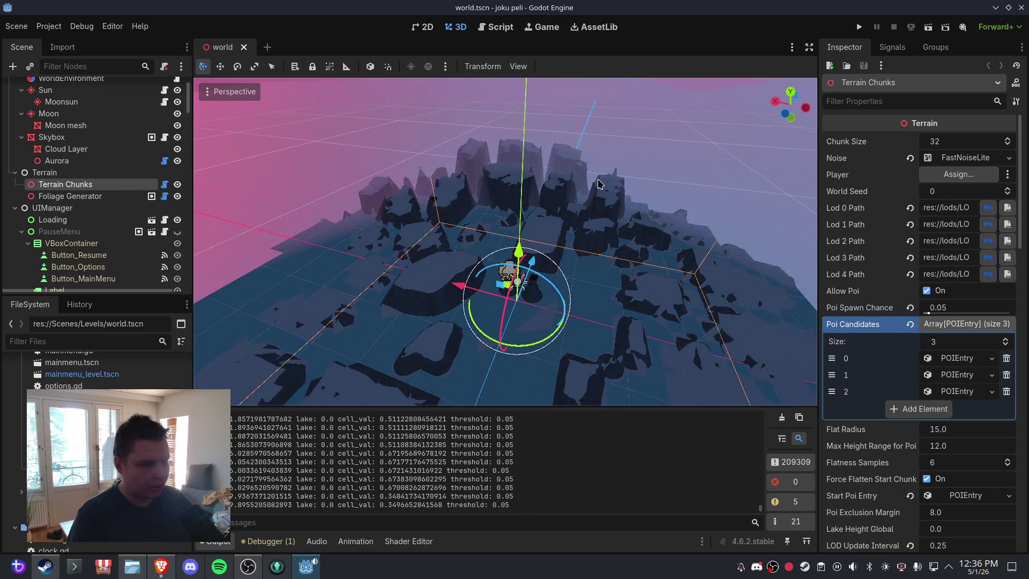
scroll(598, 181, "up", 3)
scroll(597, 181, "down", 5)
scroll(567, 259, "up", 5)
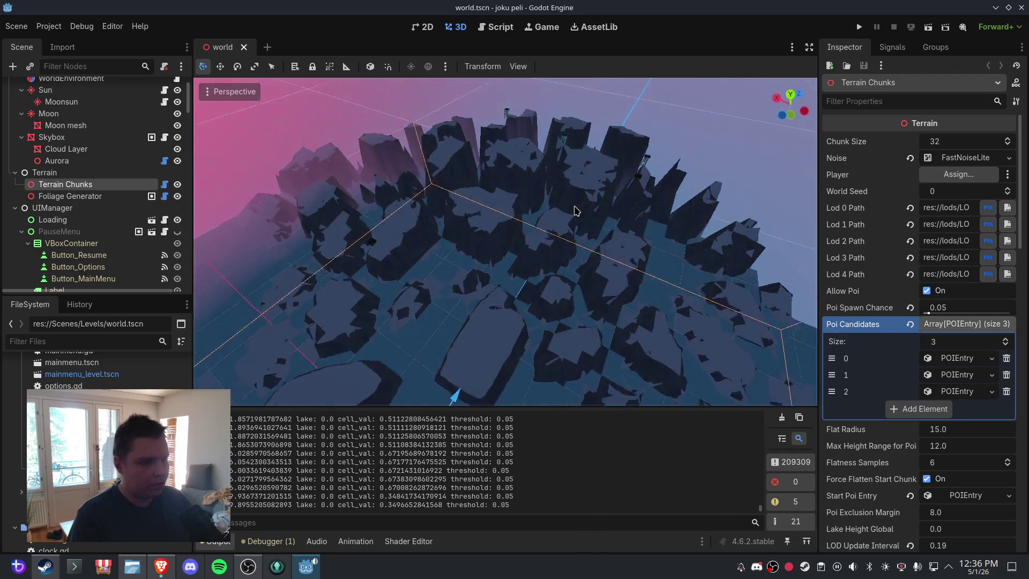
scroll(568, 199, "down", 5)
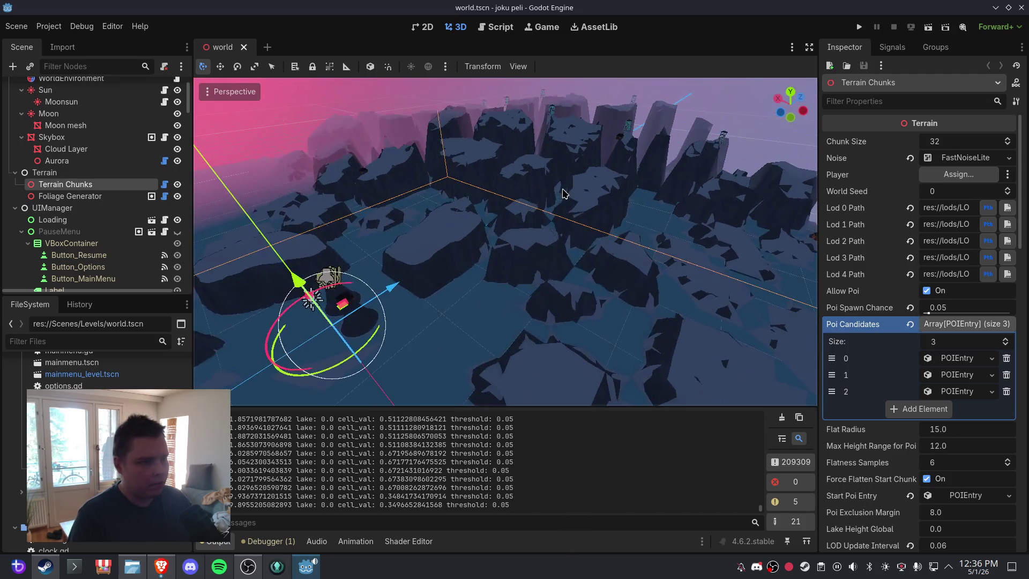
scroll(560, 196, "up", 5)
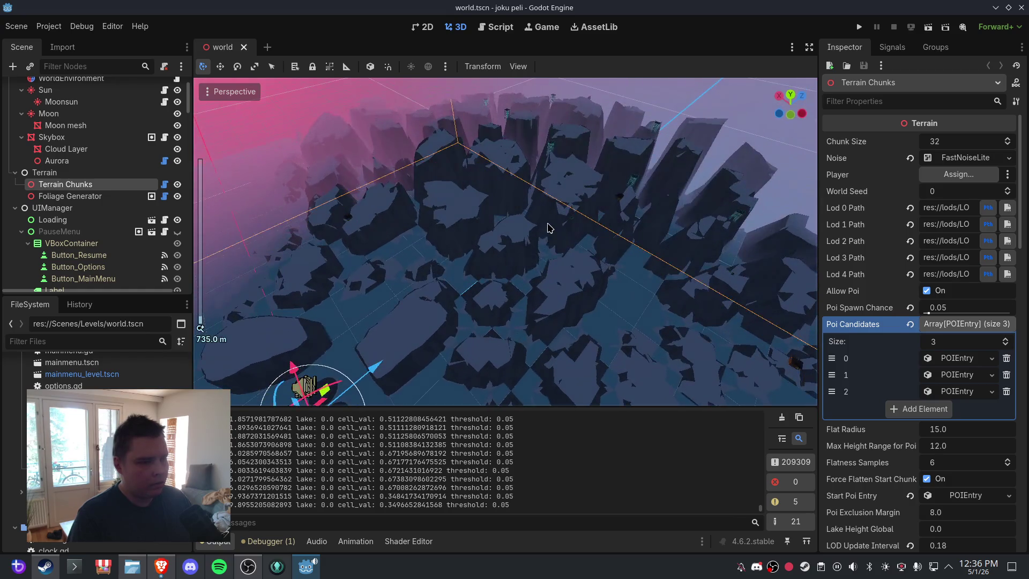
scroll(552, 223, "up", 3)
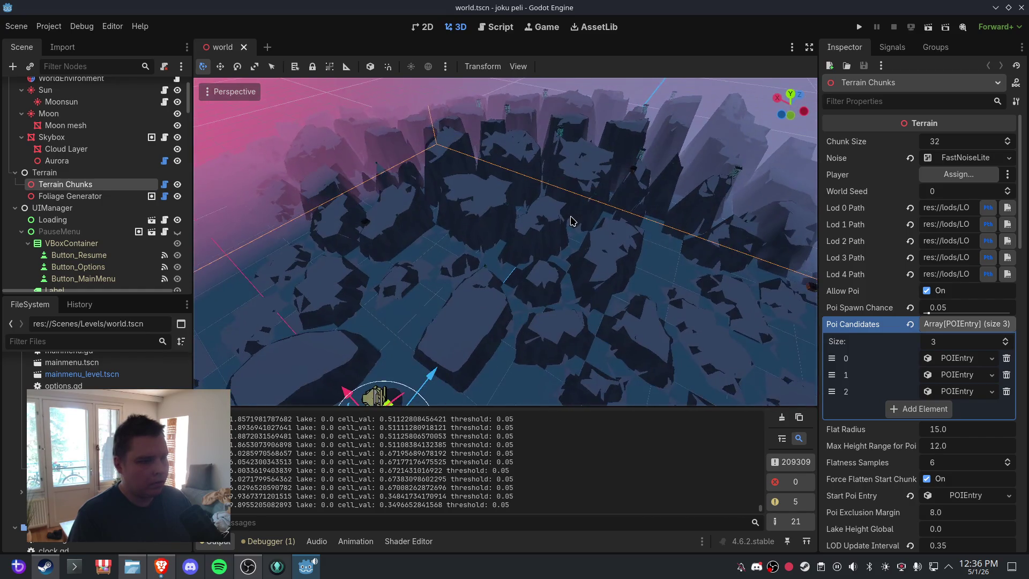
scroll(905, 284, "down", 15)
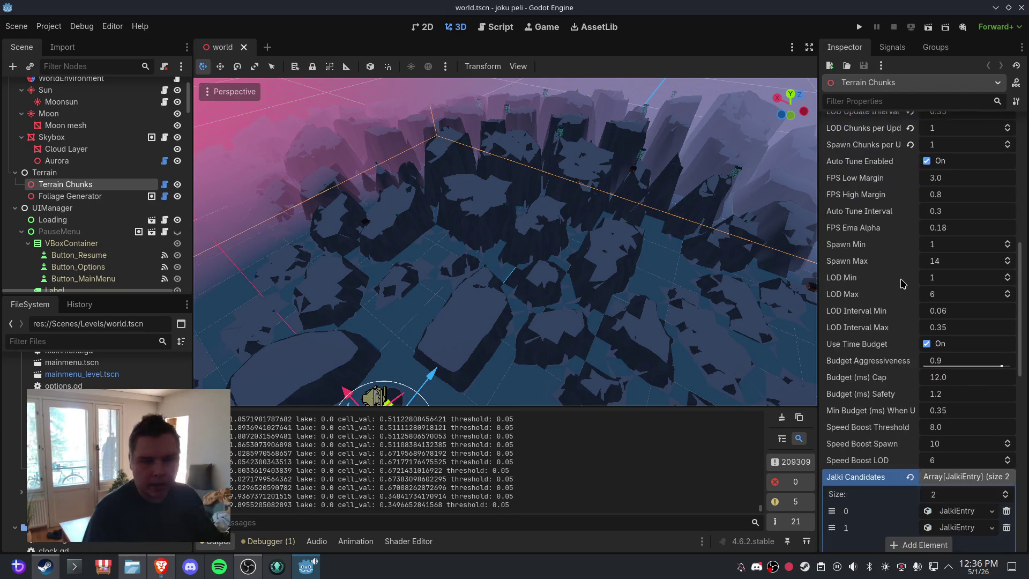